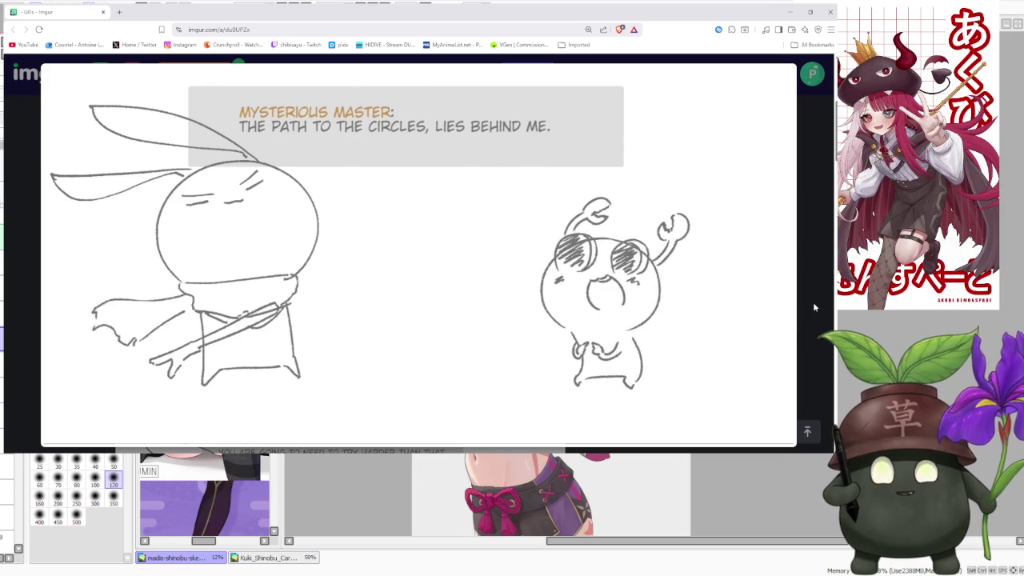
# - Close the enlarged panel and enlarge the HP/FP comic panel further down the post
pyautogui.click(813, 302)
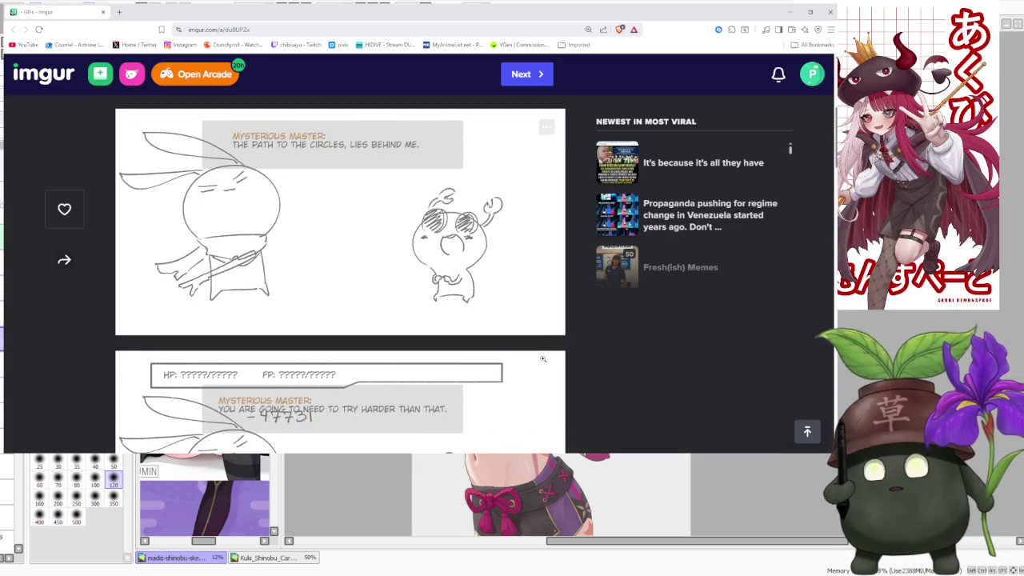
pyautogui.scroll(-1, 543, 359)
pyautogui.scroll(-1, 540, 348)
pyautogui.scroll(-1, 537, 336)
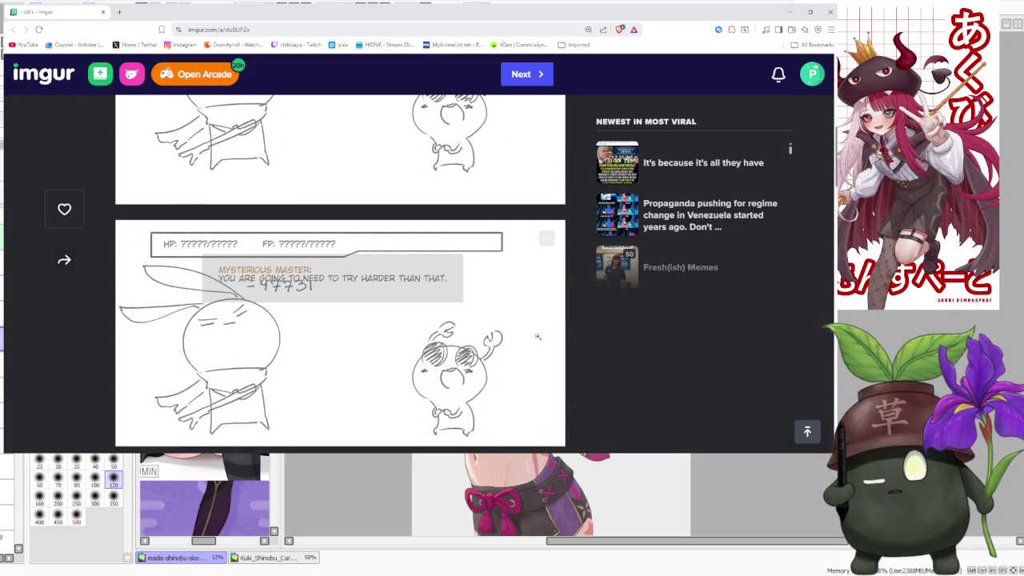
pyautogui.click(537, 336)
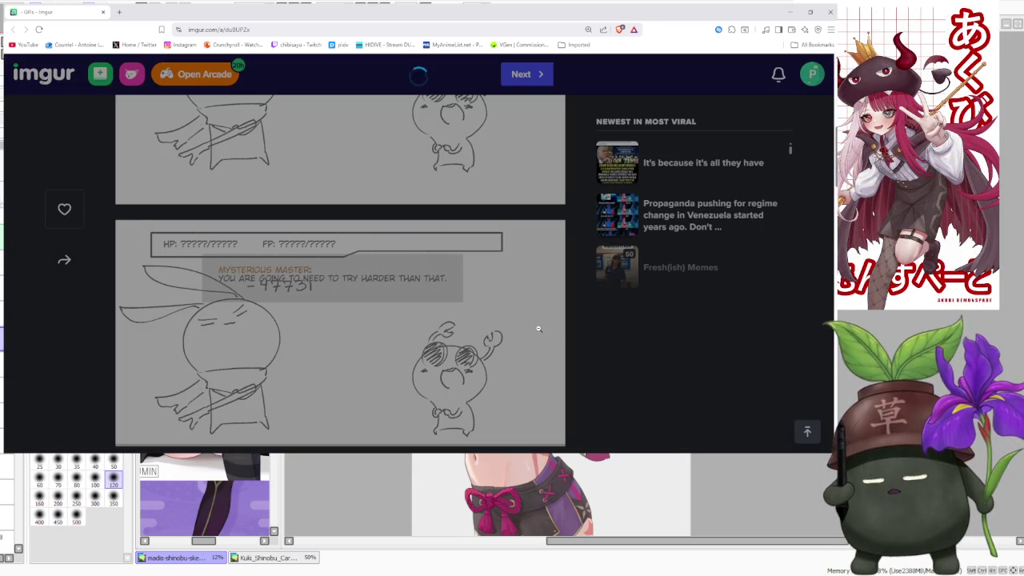
pyautogui.scroll(-1, 542, 324)
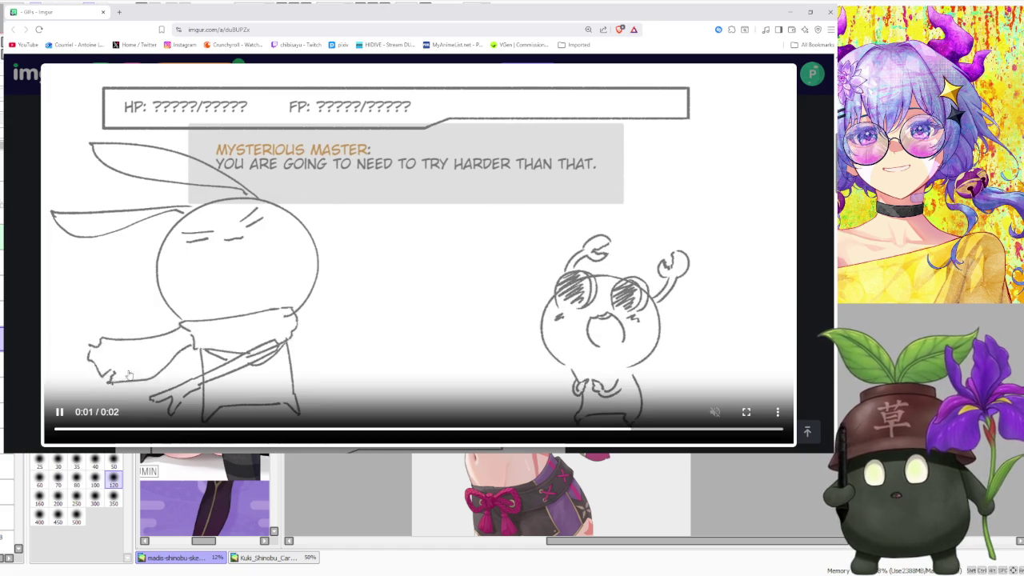
# - Close the HP/FP panel and enlarge the next comic panel below it
pyautogui.click(814, 338)
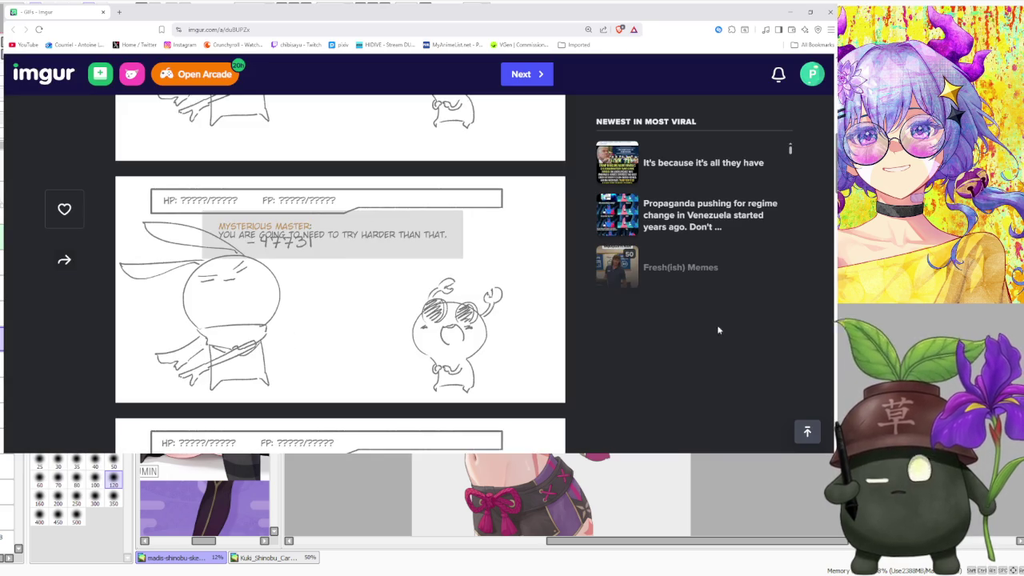
pyautogui.scroll(-3, 485, 314)
pyautogui.scroll(-1, 485, 314)
pyautogui.click(492, 310)
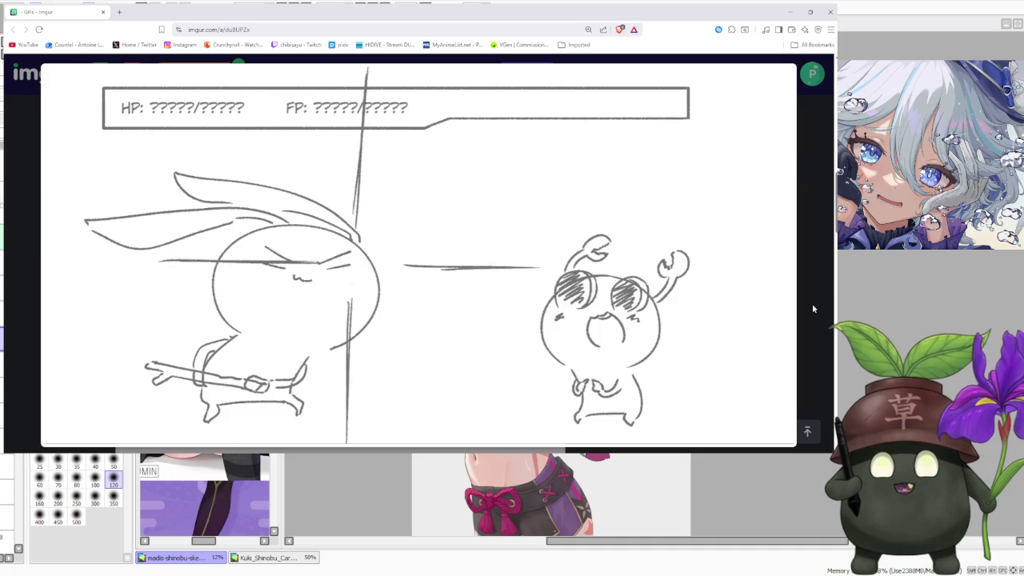
# - Close the comic animation and view the coloured illustration enlarged twice
pyautogui.click(813, 308)
pyautogui.scroll(-3, 597, 301)
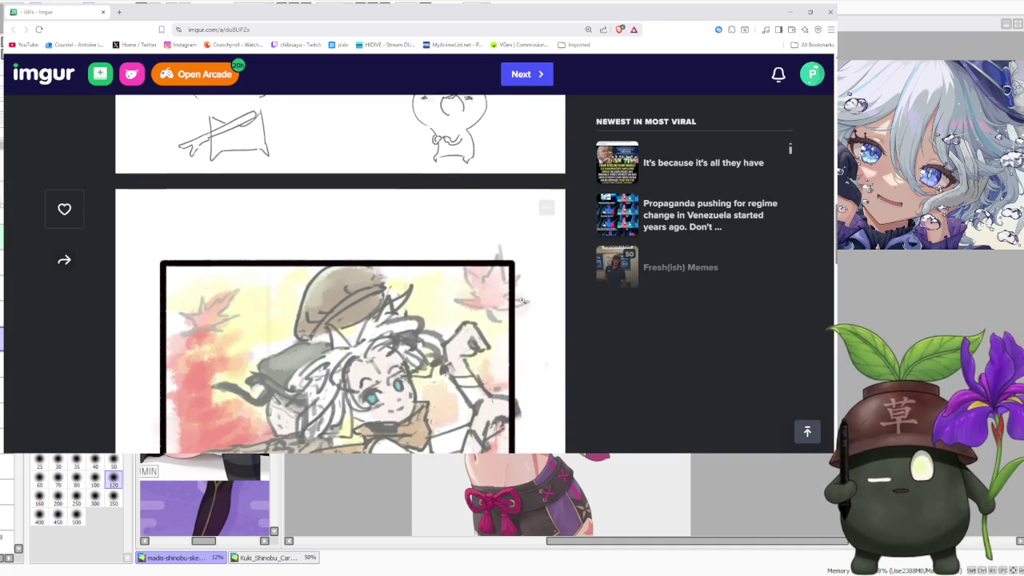
pyautogui.click(521, 297)
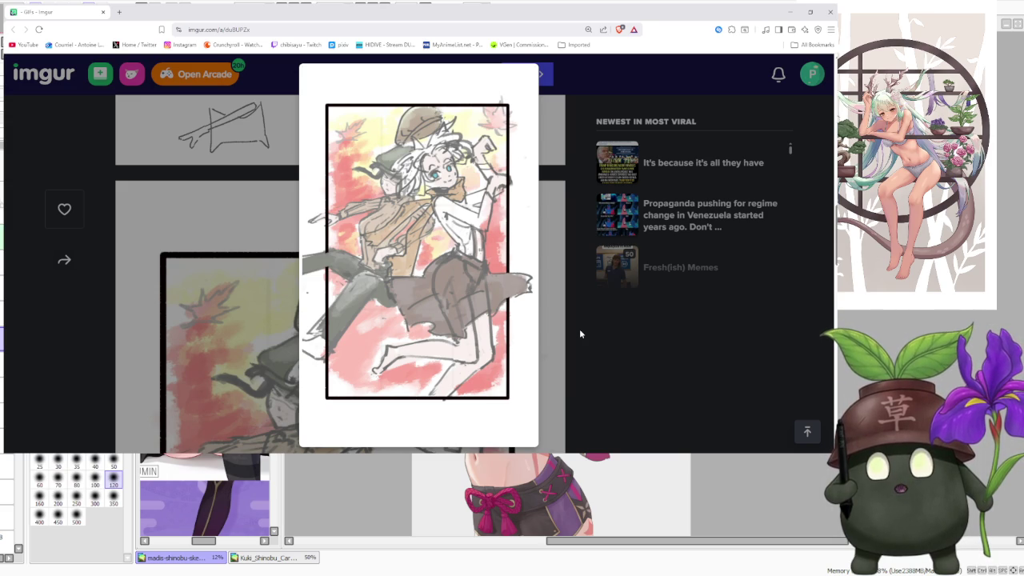
pyautogui.click(580, 333)
pyautogui.scroll(-3, 558, 332)
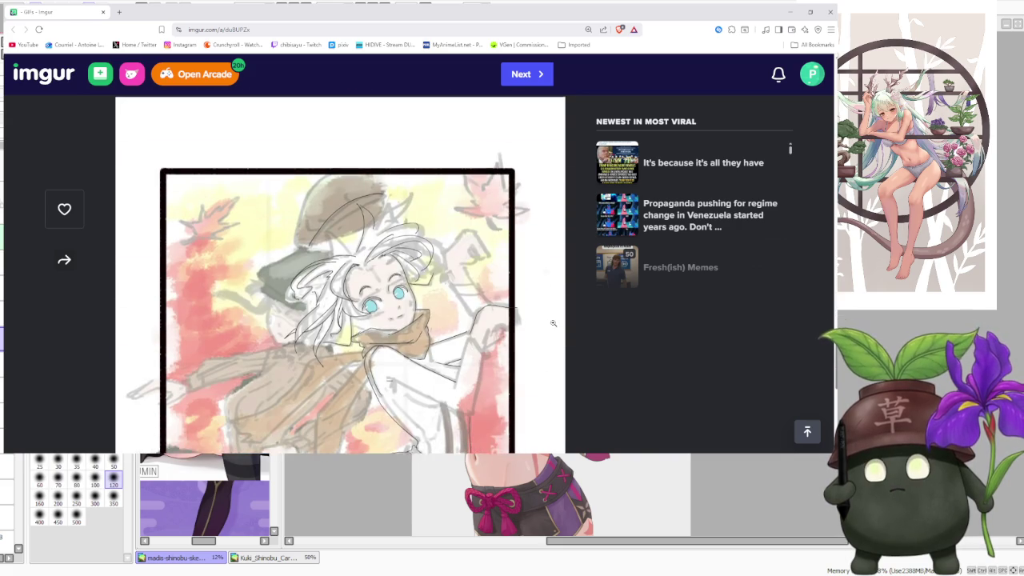
pyautogui.click(531, 312)
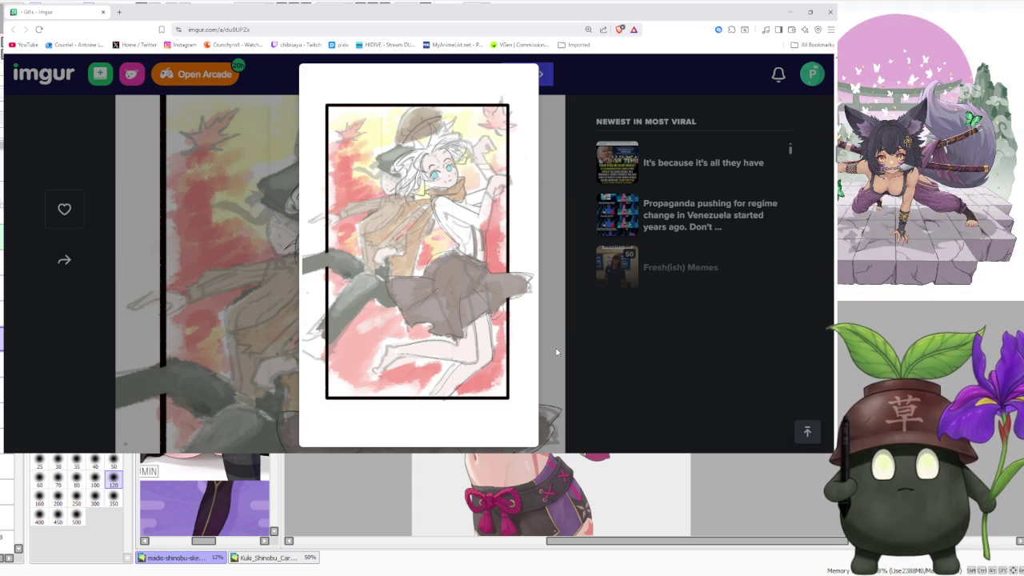
pyautogui.click(557, 351)
# - Scroll back up to the 'Circle has joined your party!' panel
pyautogui.scroll(-5, 537, 365)
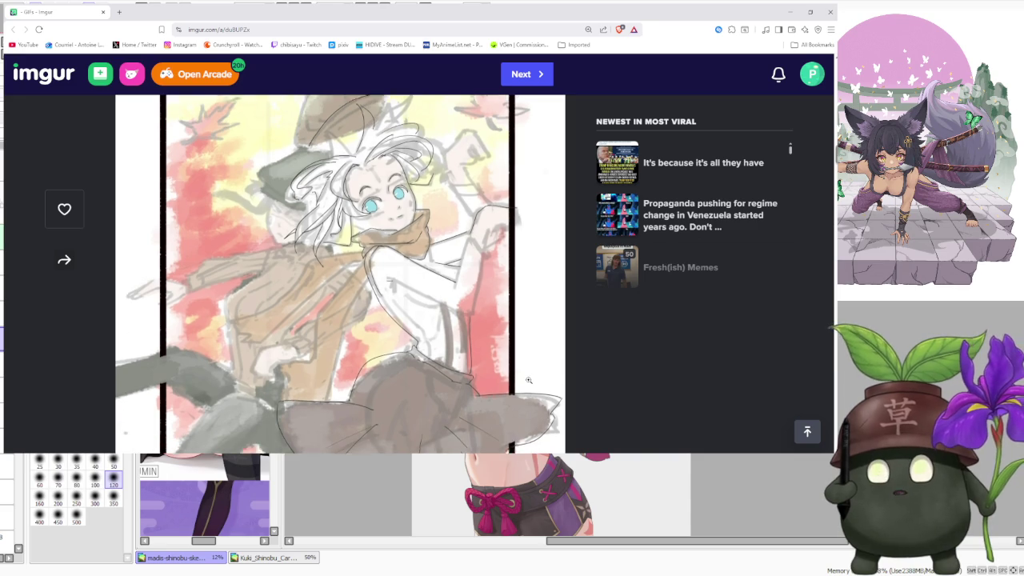
pyautogui.scroll(-2, 528, 380)
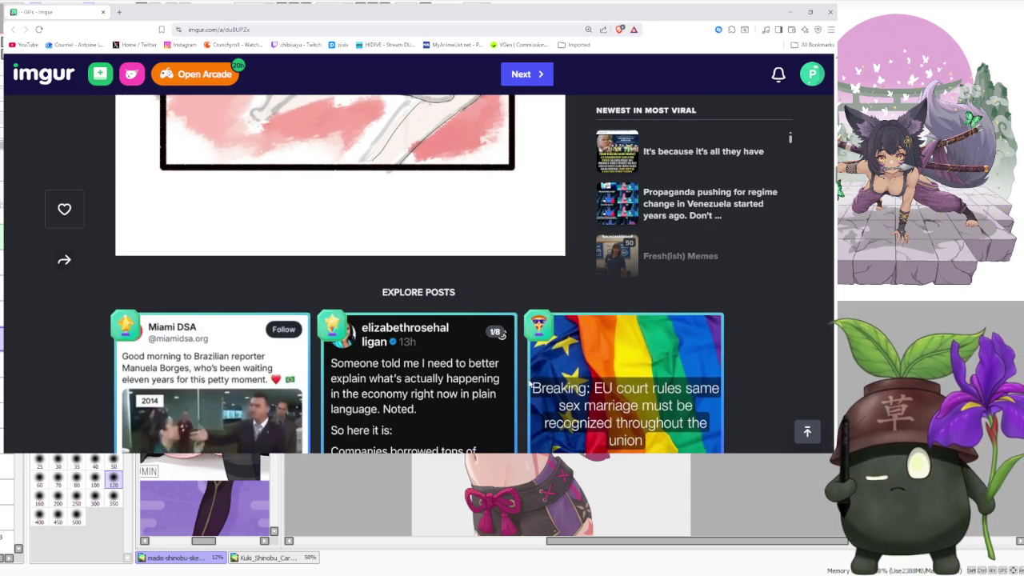
pyautogui.scroll(3, 608, 392)
pyautogui.scroll(1, 652, 401)
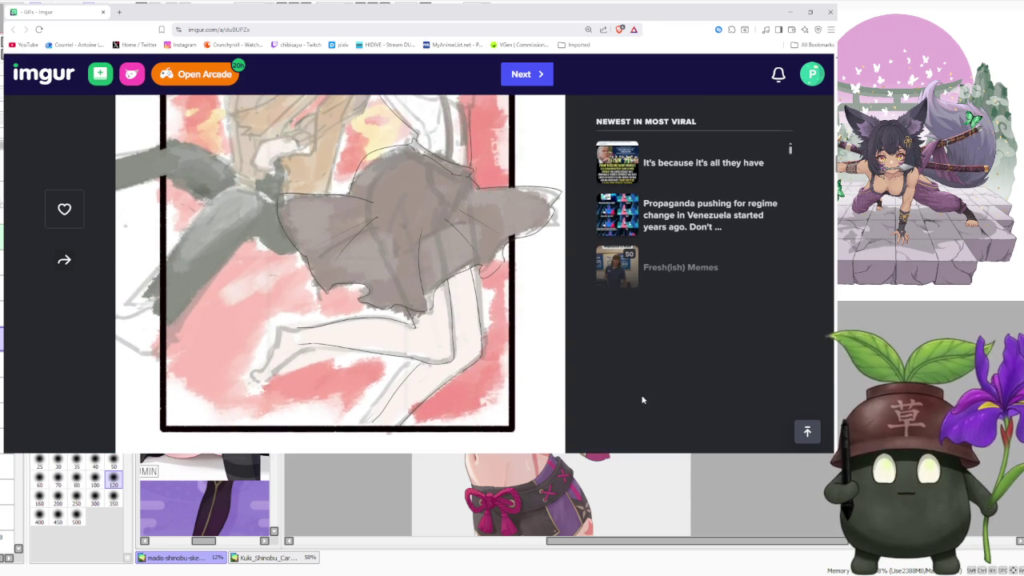
pyautogui.scroll(-3, 673, 408)
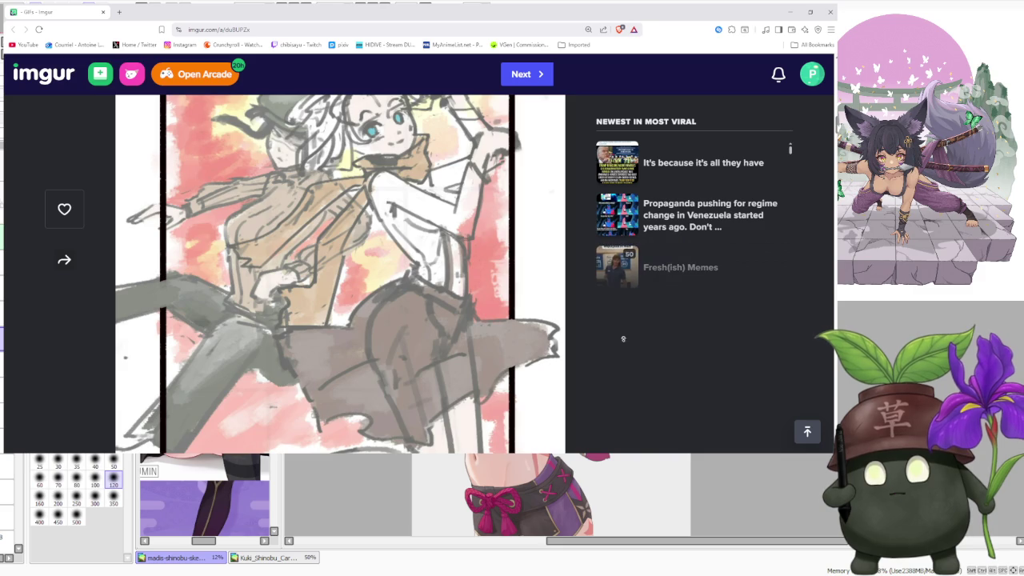
pyautogui.scroll(10, 560, 273)
pyautogui.scroll(-1, 560, 272)
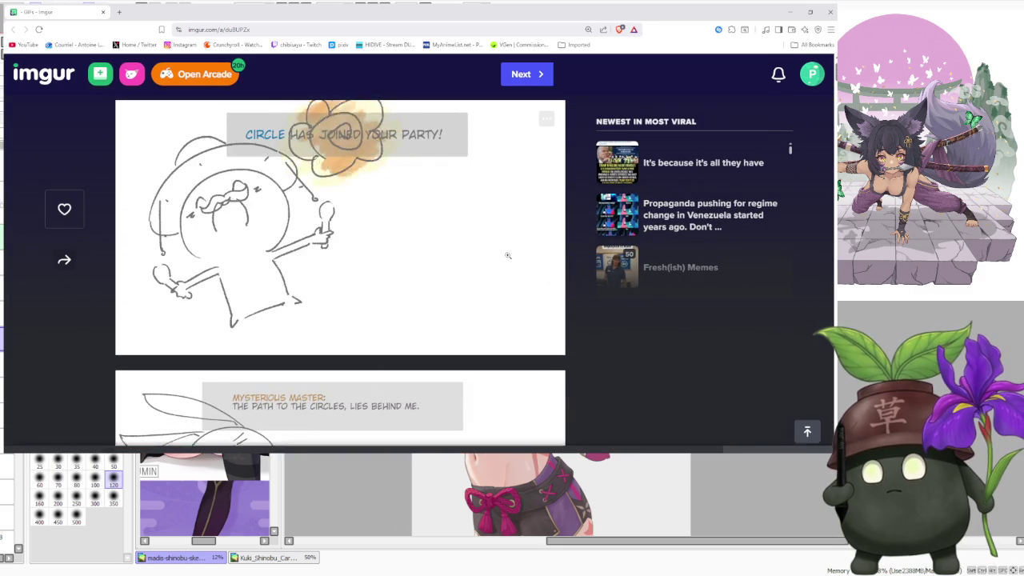
pyautogui.scroll(-1, 473, 285)
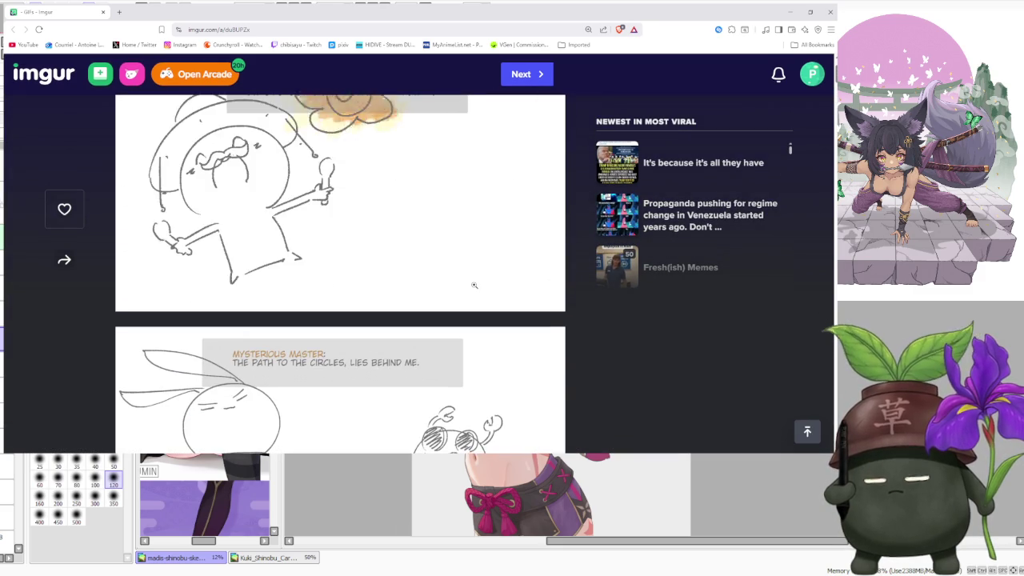
pyautogui.scroll(-2, 473, 285)
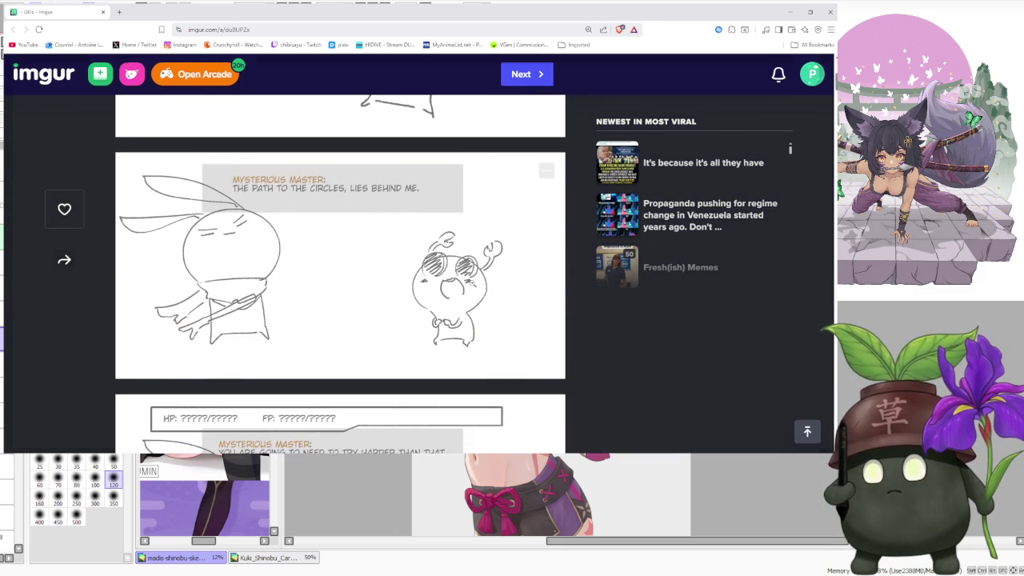
pyautogui.click(473, 284)
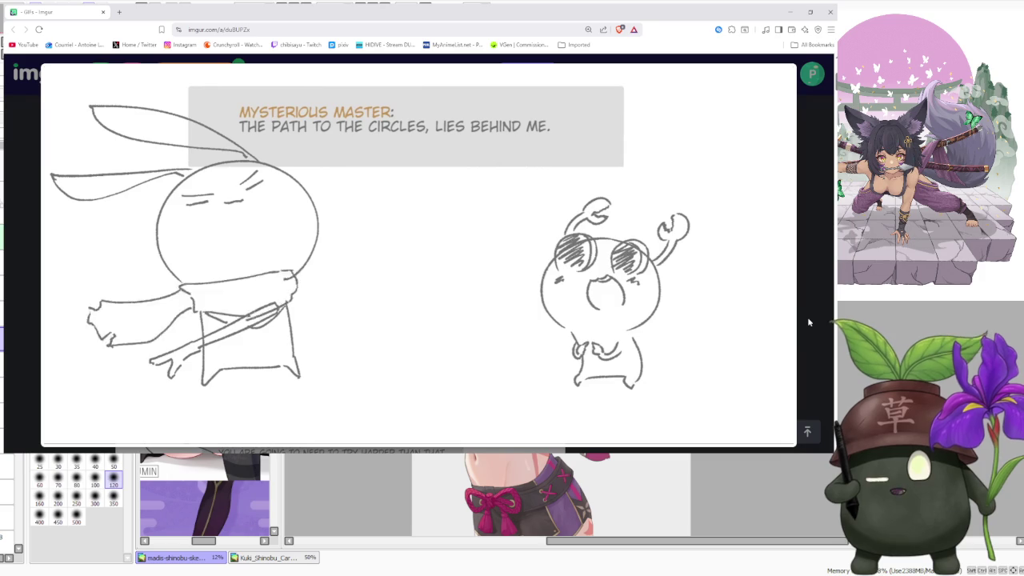
pyautogui.click(807, 316)
pyautogui.scroll(-2, 482, 369)
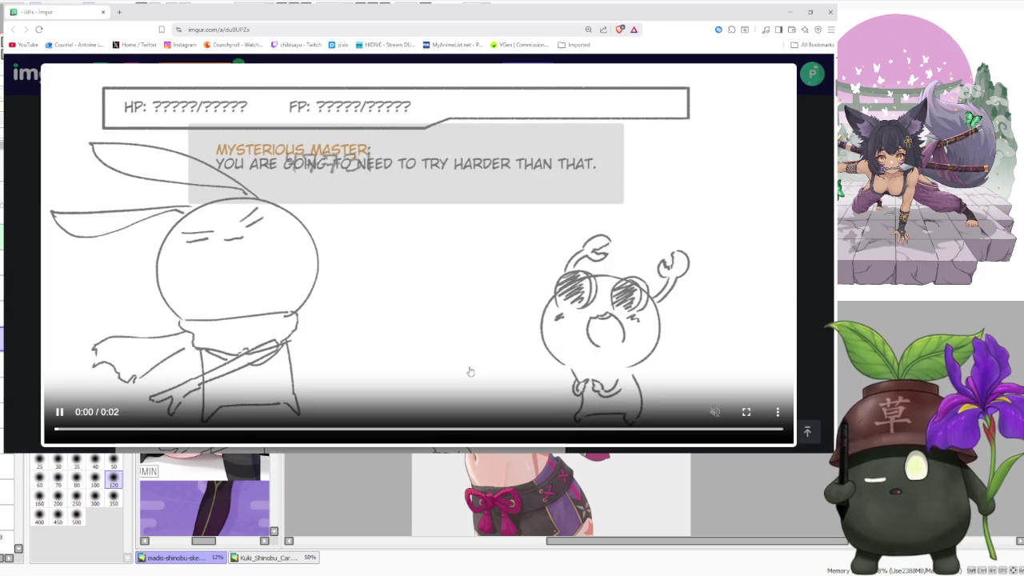
pyautogui.click(488, 364)
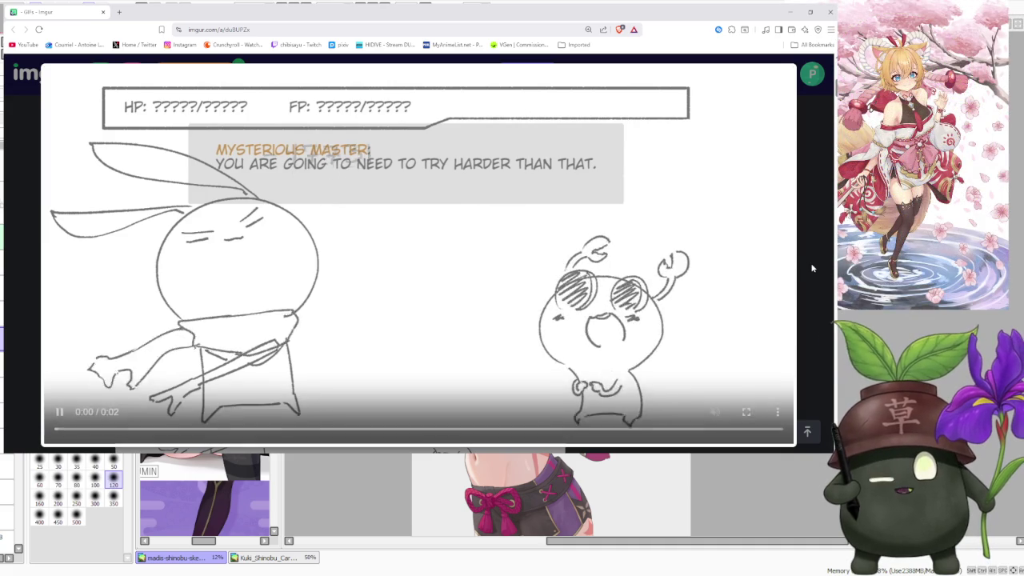
pyautogui.click(807, 265)
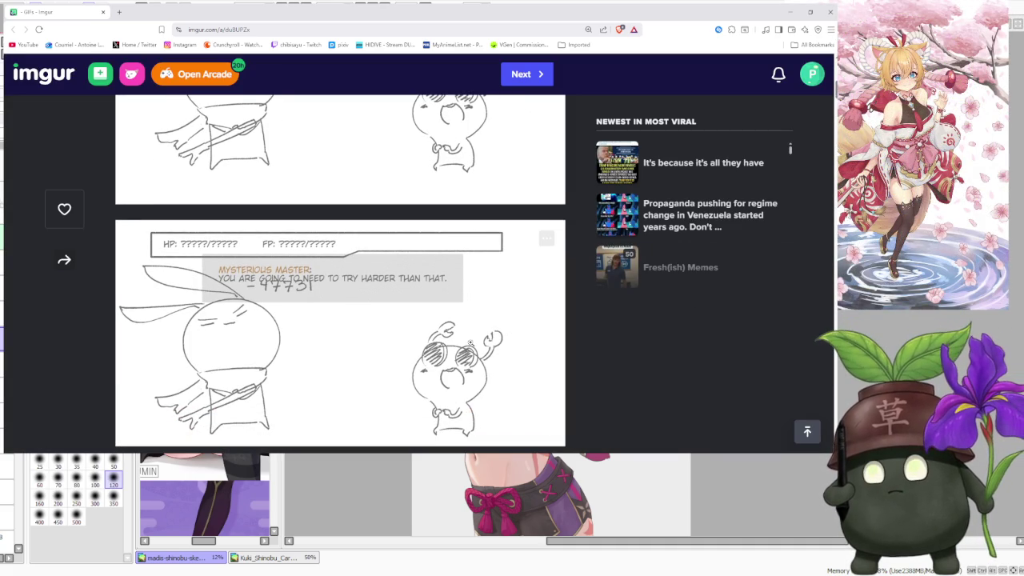
pyautogui.scroll(-2, 470, 343)
pyautogui.scroll(-1, 471, 343)
pyautogui.scroll(-1, 470, 342)
pyautogui.click(471, 343)
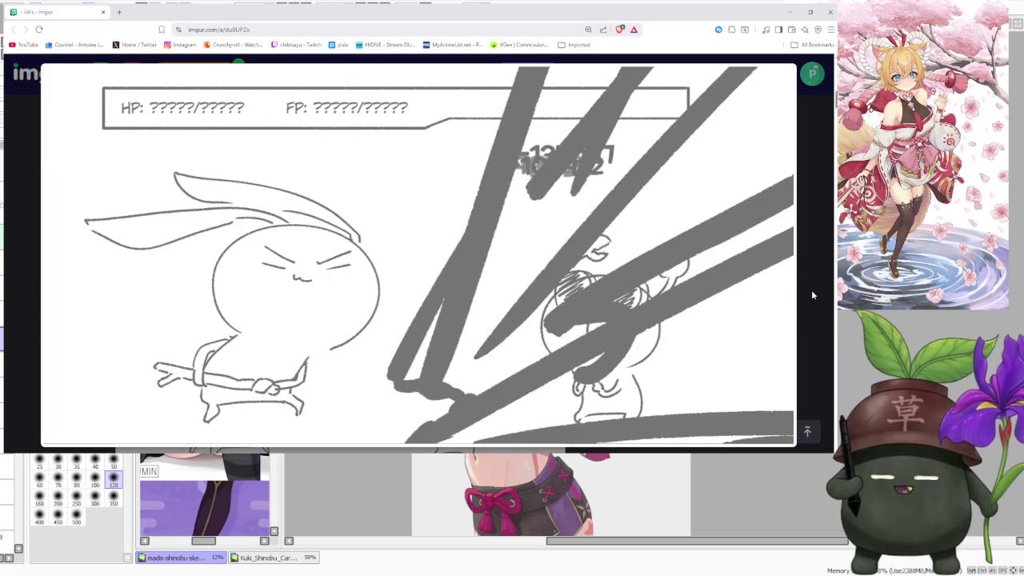
pyautogui.click(812, 294)
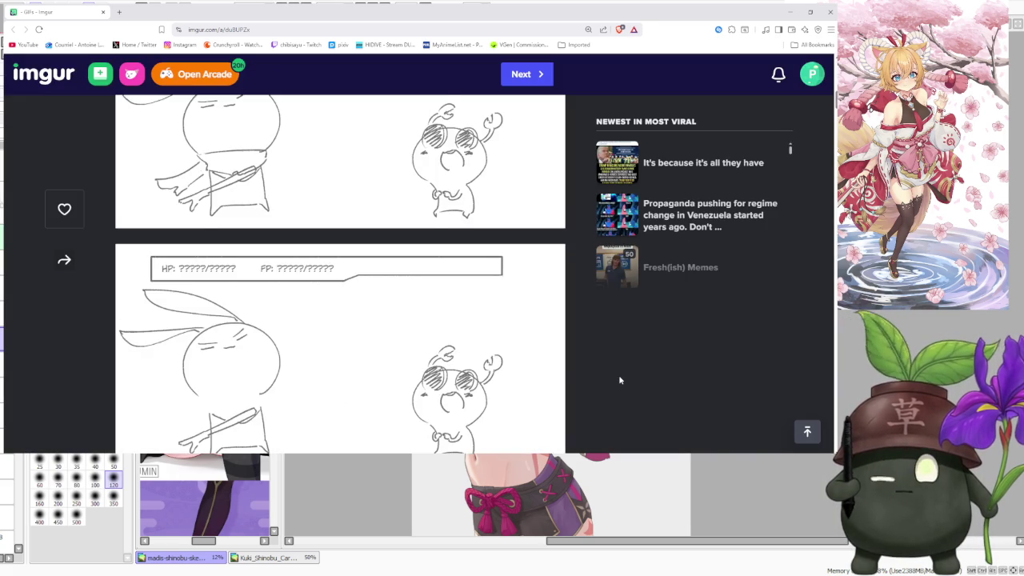
pyautogui.scroll(-2, 618, 374)
pyautogui.scroll(-2, 619, 374)
pyautogui.click(480, 333)
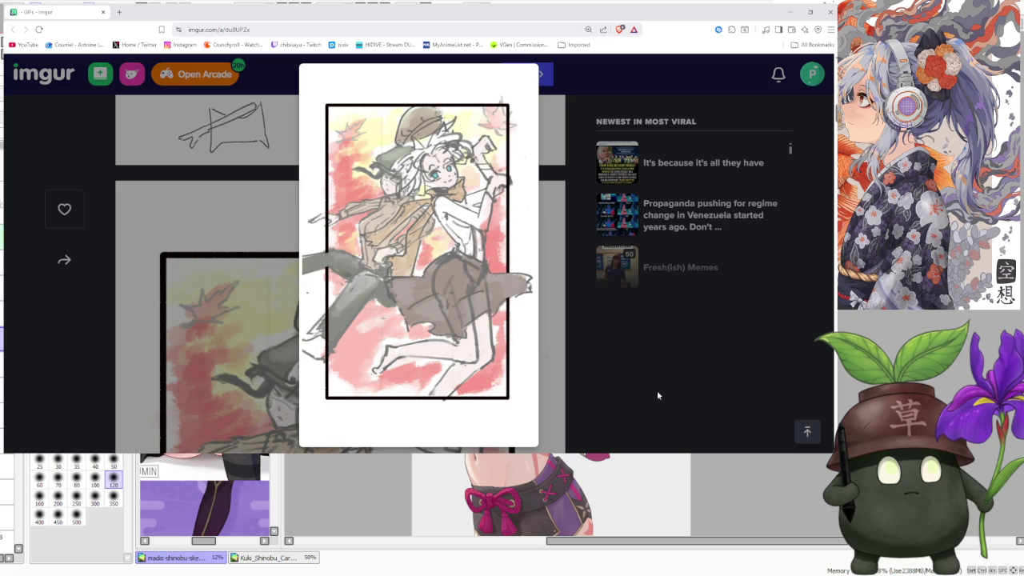
pyautogui.click(656, 390)
pyautogui.scroll(-1, 650, 381)
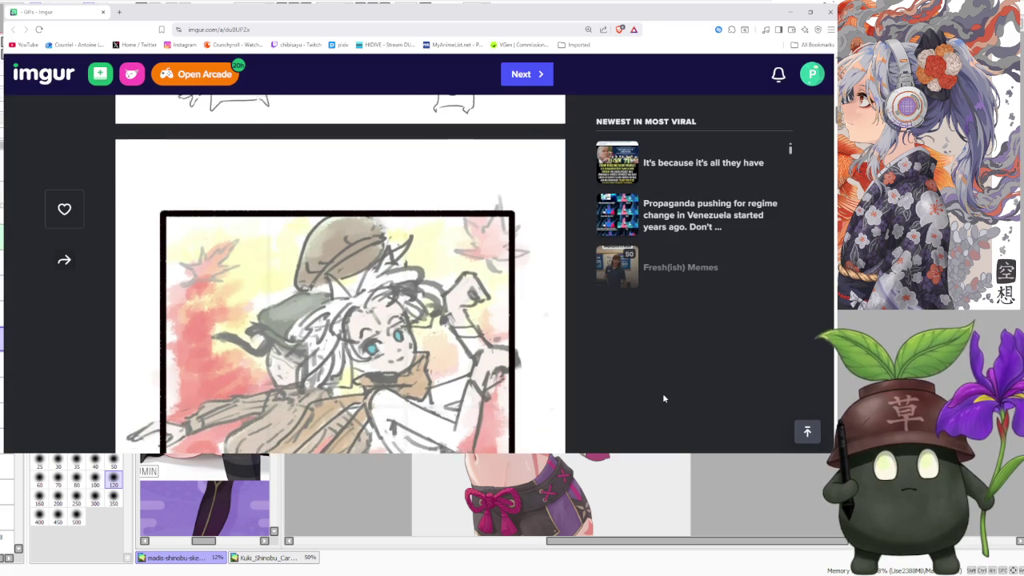
pyautogui.scroll(-10, 662, 395)
pyautogui.scroll(-5, 662, 394)
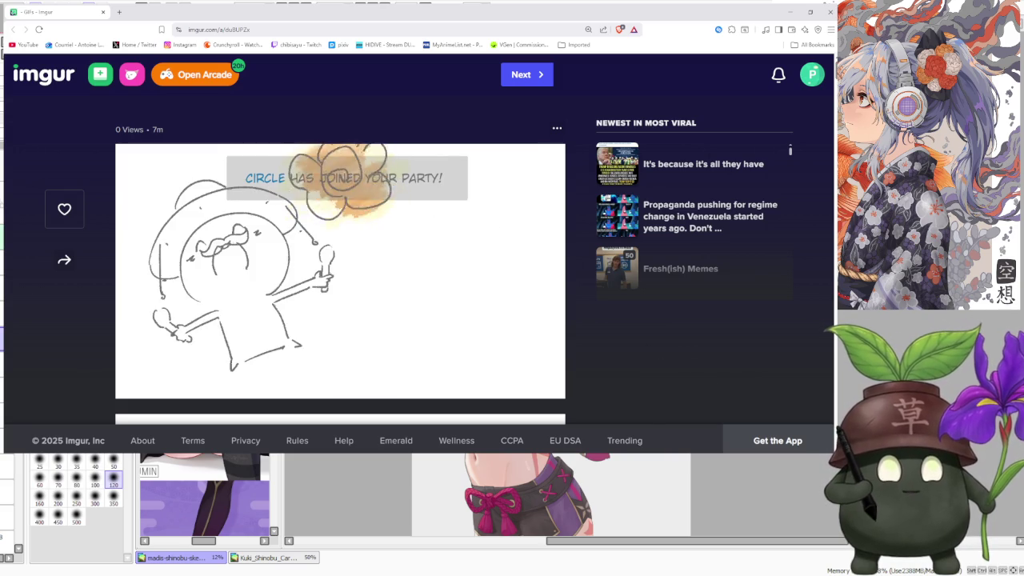
pyautogui.hotkey('alt', 'Tab')
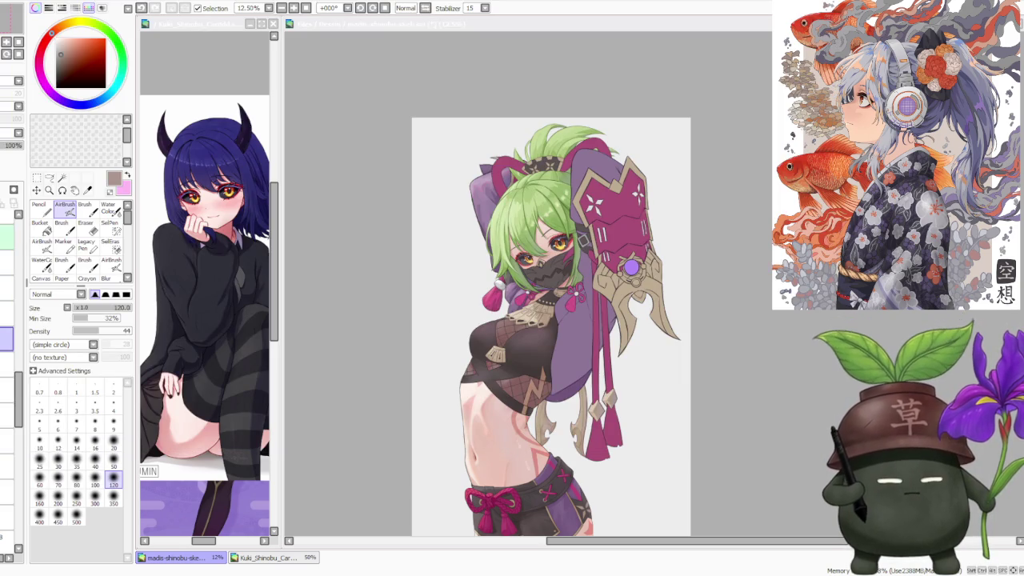
# - Leave the browser and bring the madis-shinobu canvas in PaintTool SAI to the front
pyautogui.scroll(-1, 572, 261)
pyautogui.scroll(1, 601, 353)
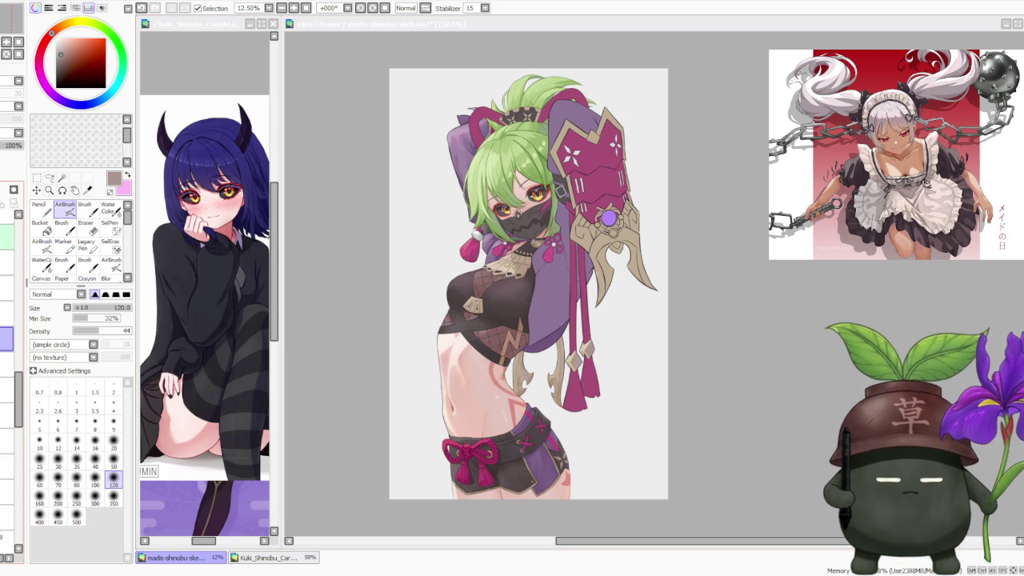
pyautogui.hotkey('alt', 'Tab')
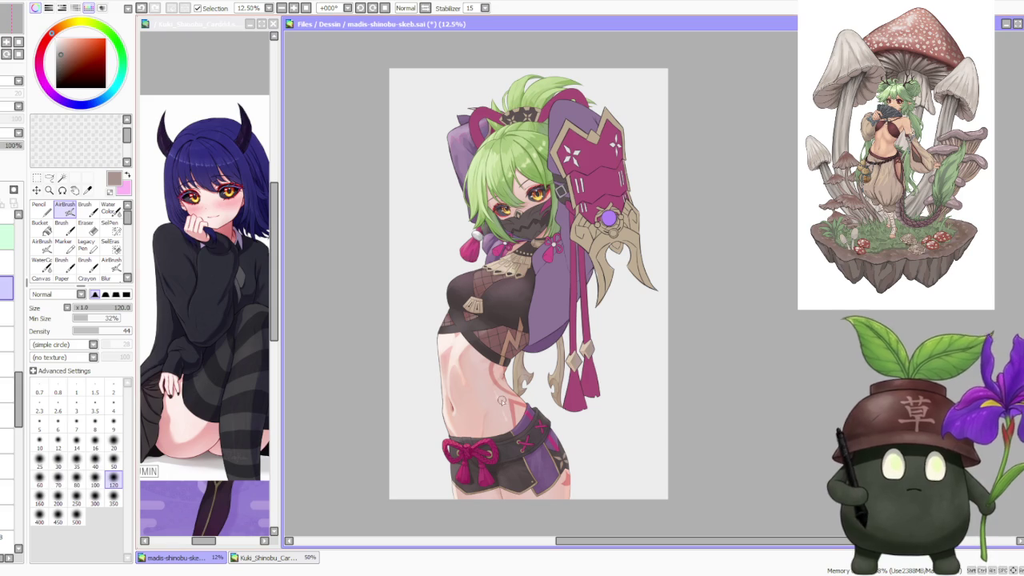
# - Zoom in and out on the ninja girl's masked face and magenta head ornament
pyautogui.scroll(1, 474, 391)
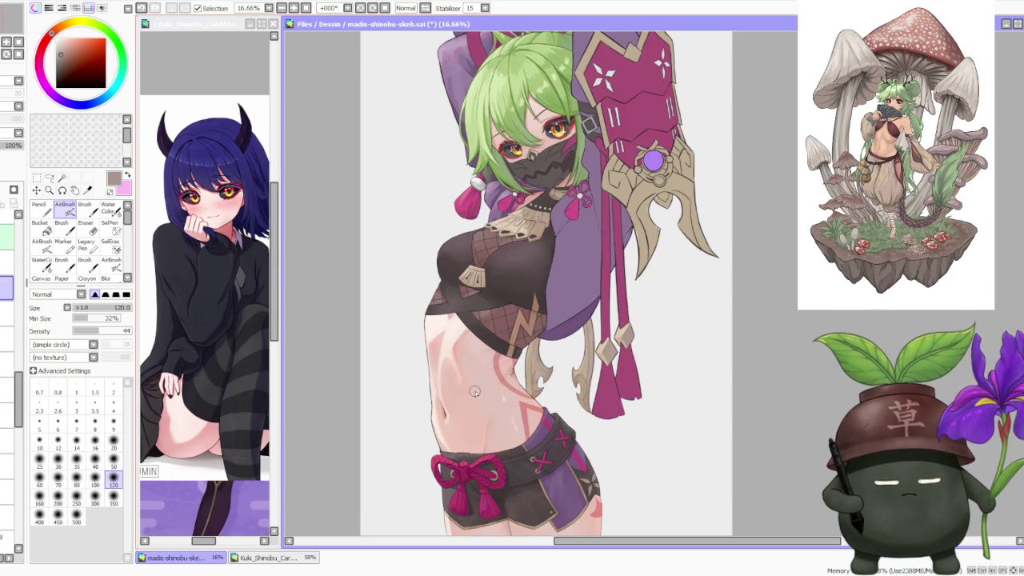
pyautogui.scroll(-1, 475, 391)
pyautogui.scroll(1, 486, 375)
pyautogui.scroll(-1, 486, 375)
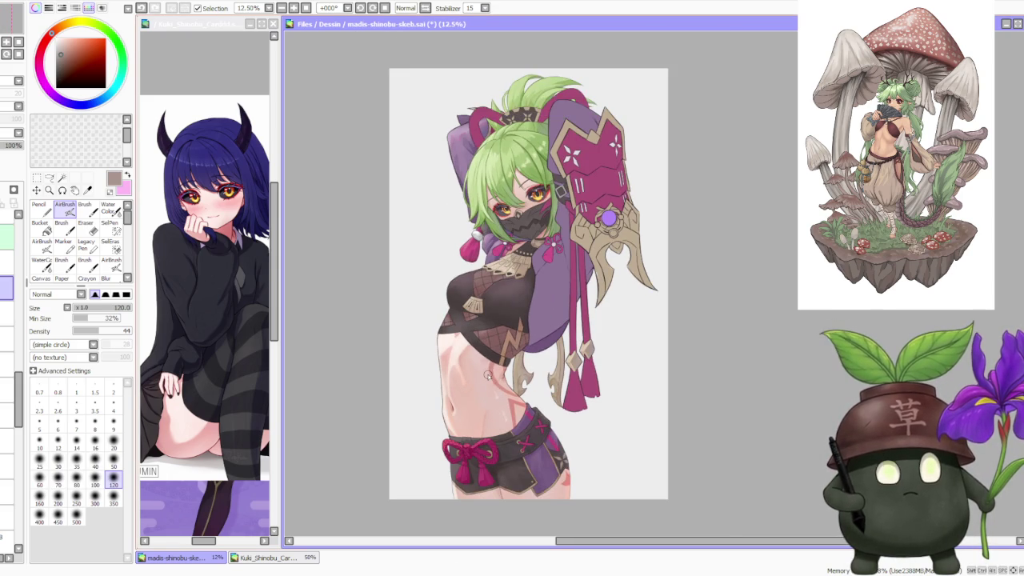
pyautogui.scroll(1, 486, 357)
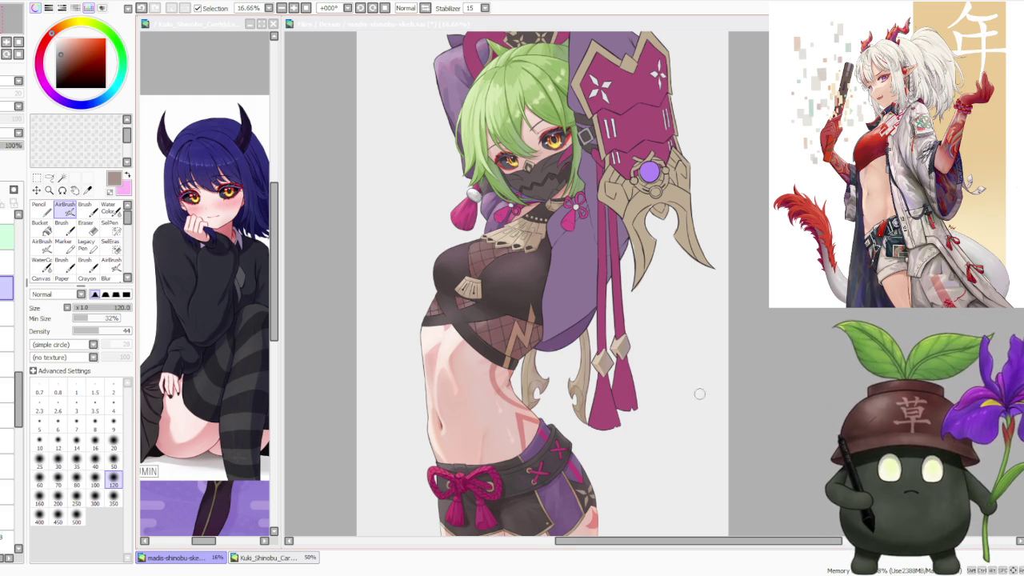
pyautogui.scroll(-1, 700, 364)
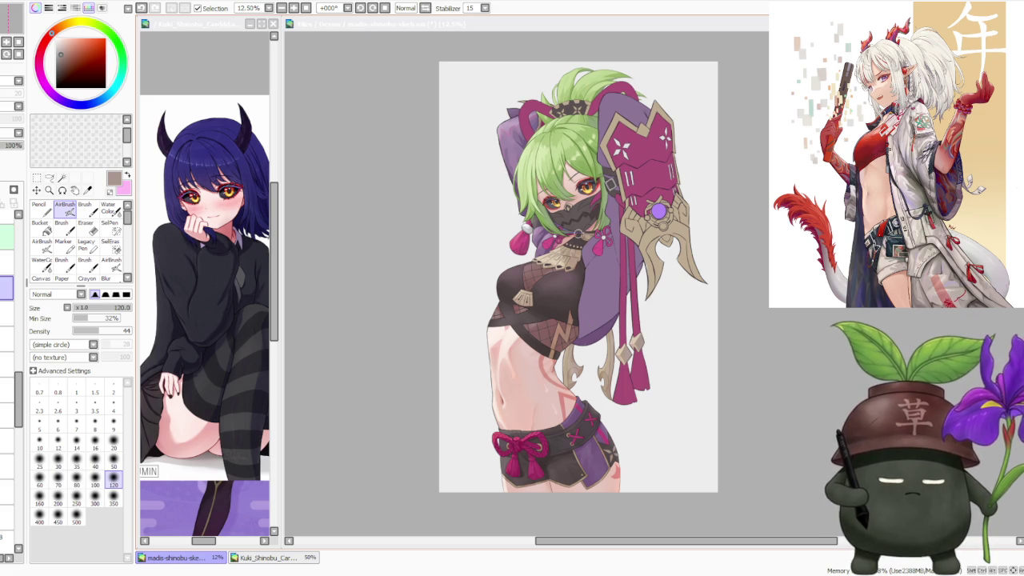
pyautogui.scroll(1, 560, 159)
pyautogui.scroll(1, 560, 160)
pyautogui.scroll(-1, 559, 160)
pyautogui.scroll(-1, 560, 160)
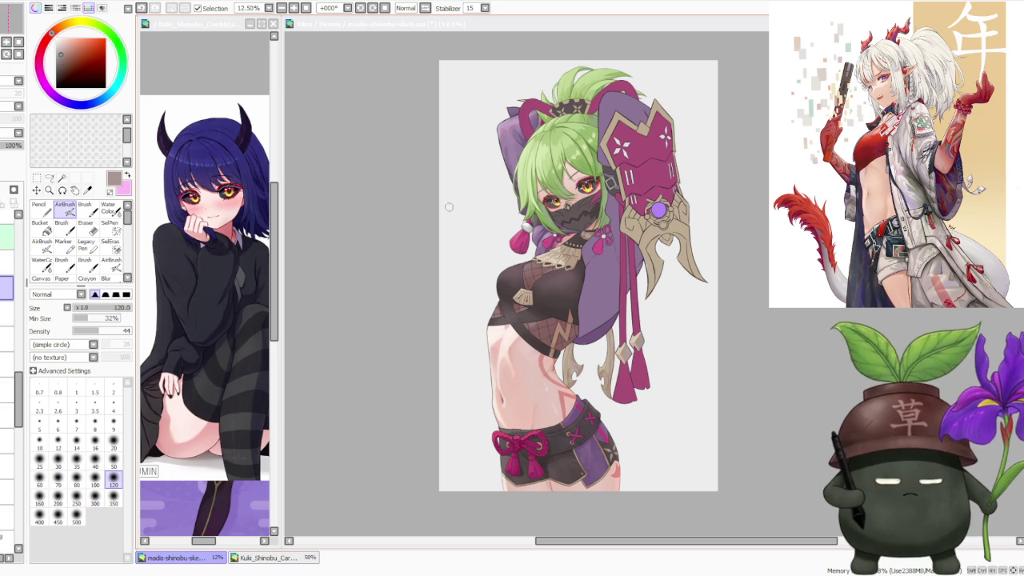
pyautogui.scroll(1, 651, 168)
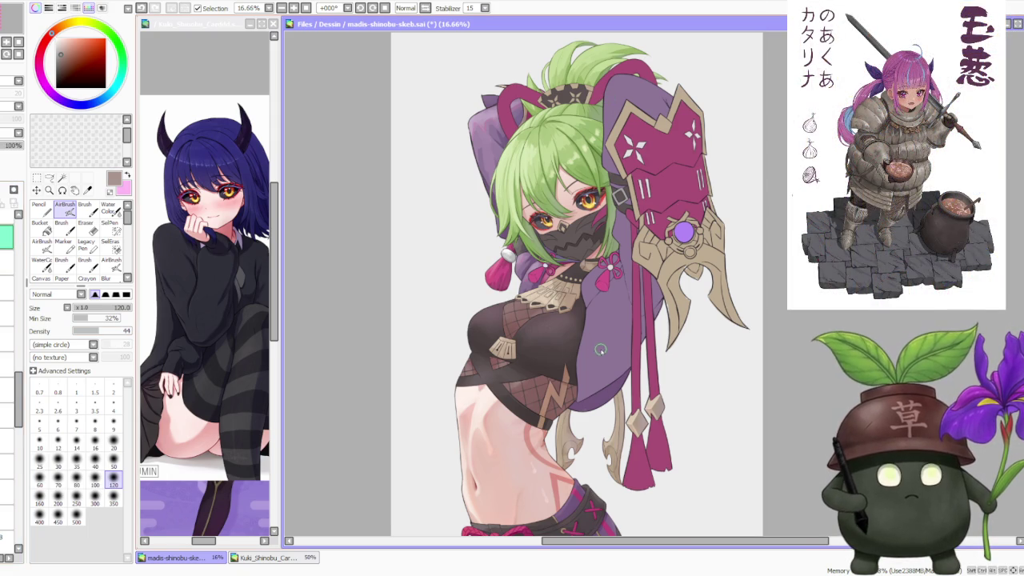
# - Settle the zoom at 33.33% on the head, then activate the reference image window
pyautogui.scroll(2, 605, 323)
pyautogui.scroll(-2, 627, 315)
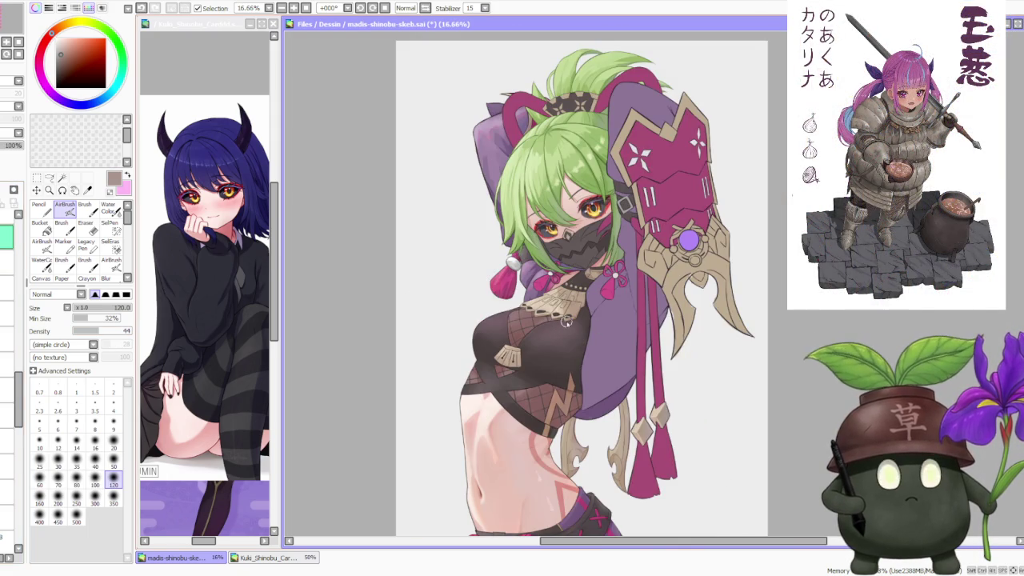
pyautogui.scroll(2, 698, 168)
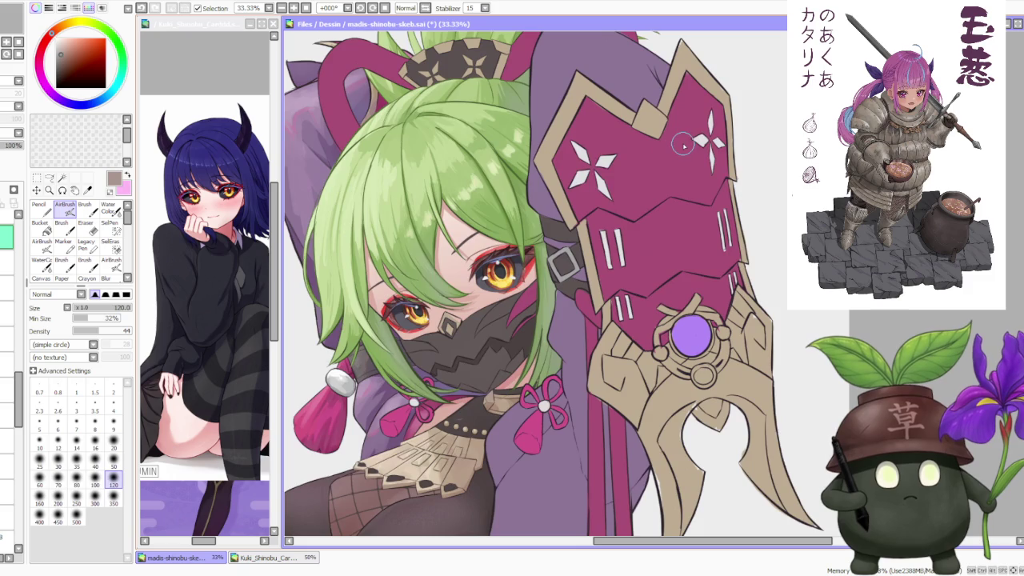
pyautogui.scroll(-2, 627, 192)
pyautogui.scroll(1, 664, 147)
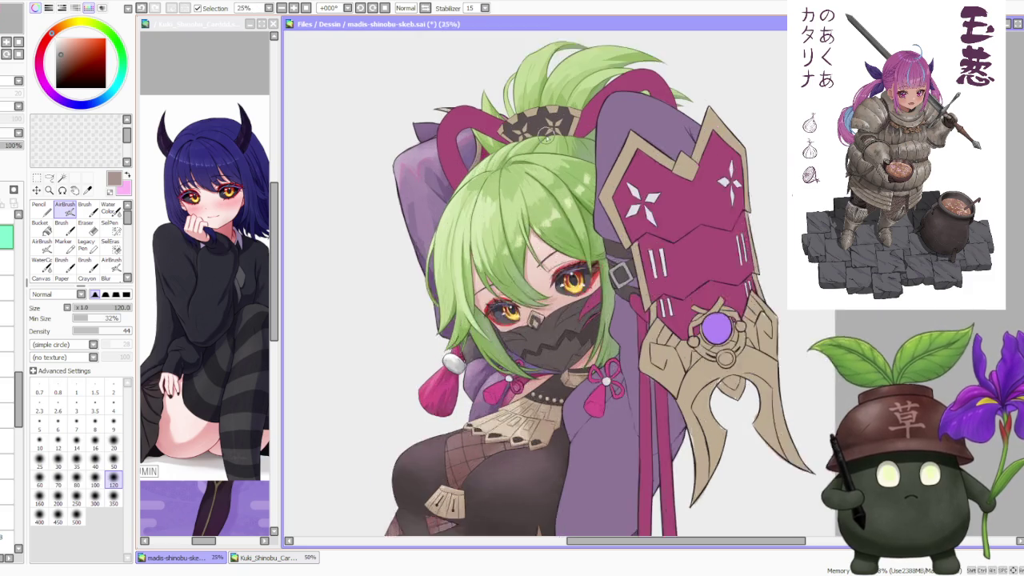
pyautogui.scroll(1, 660, 148)
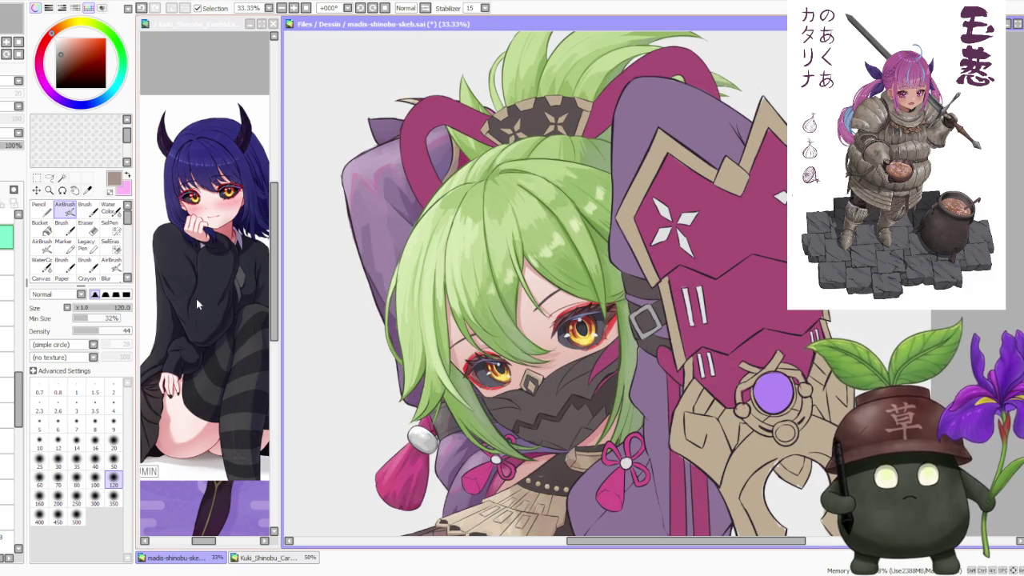
pyautogui.click(211, 445)
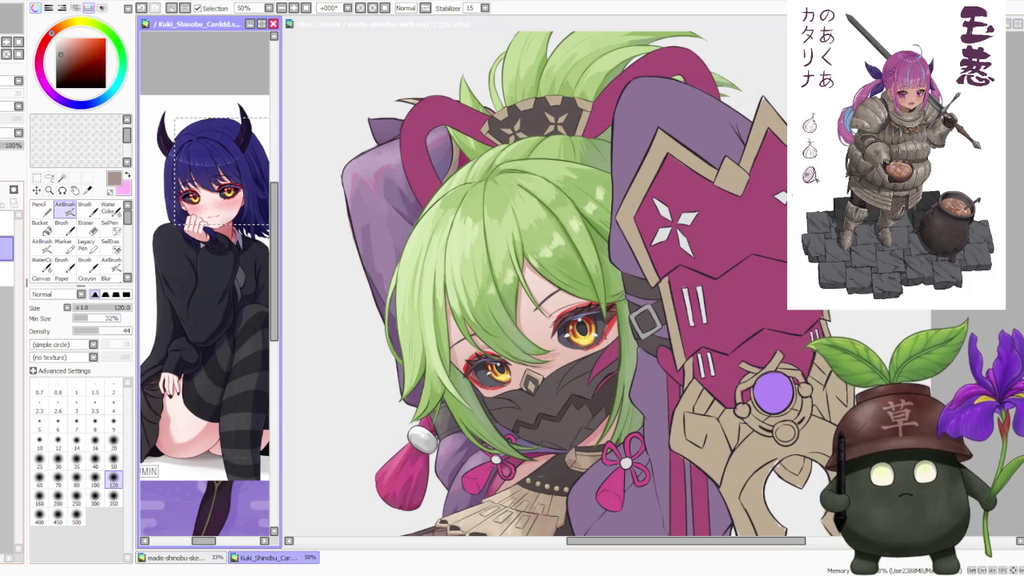
# - Show the Kuki Shinobu card art in the reference window and zoom around it
pyautogui.click(7, 246)
pyautogui.scroll(1, 234, 298)
pyautogui.scroll(1, 233, 298)
pyautogui.scroll(3, 216, 320)
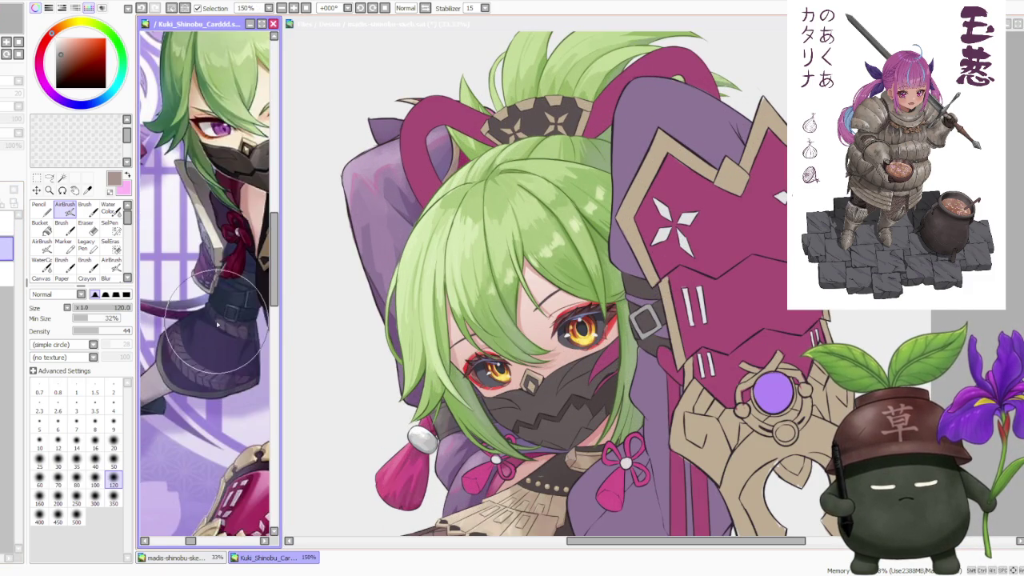
pyautogui.scroll(1, 207, 374)
pyautogui.scroll(-1, 206, 374)
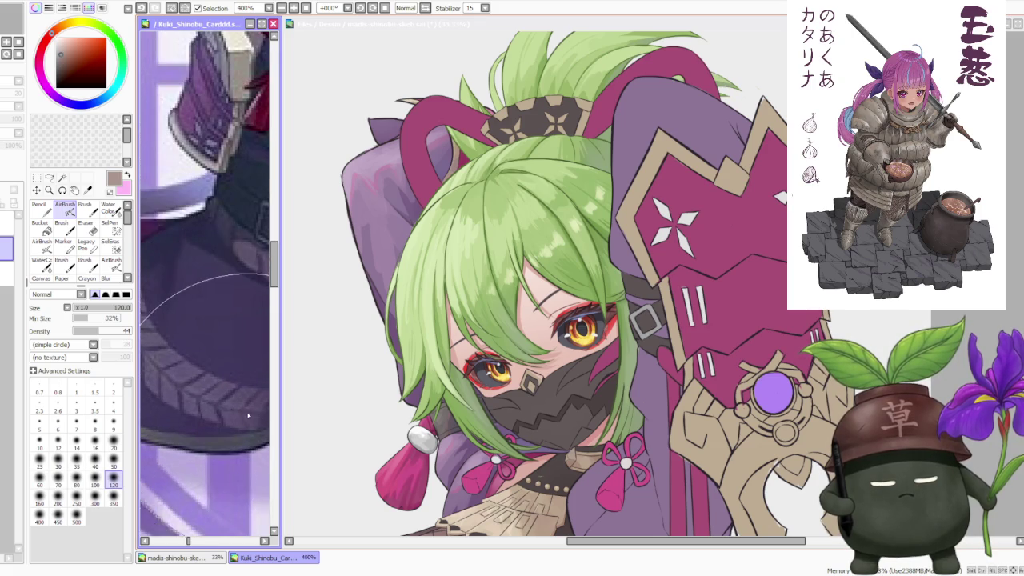
pyautogui.scroll(-2, 207, 375)
pyautogui.scroll(-3, 206, 375)
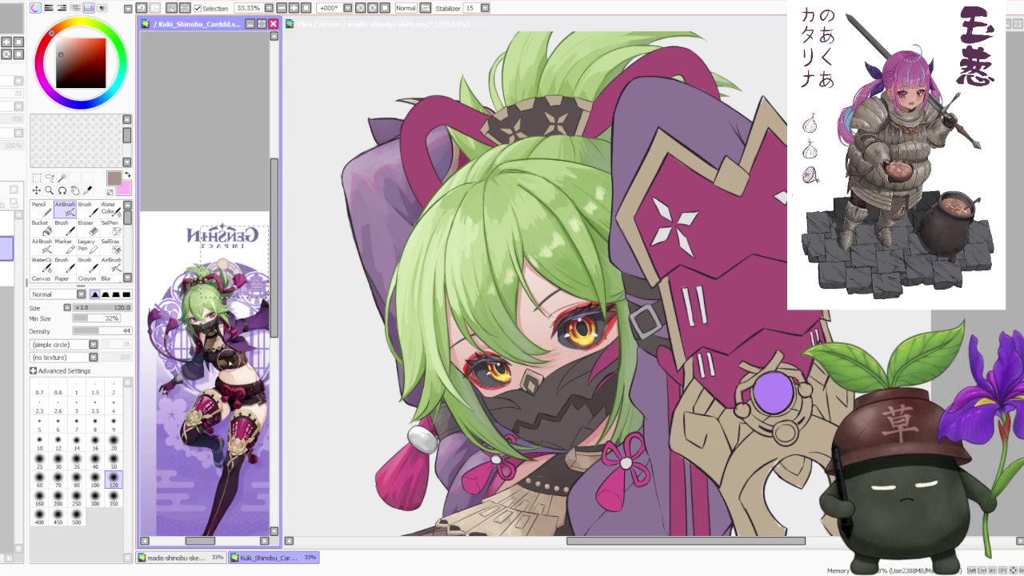
pyautogui.scroll(1, 215, 360)
pyautogui.scroll(-1, 215, 352)
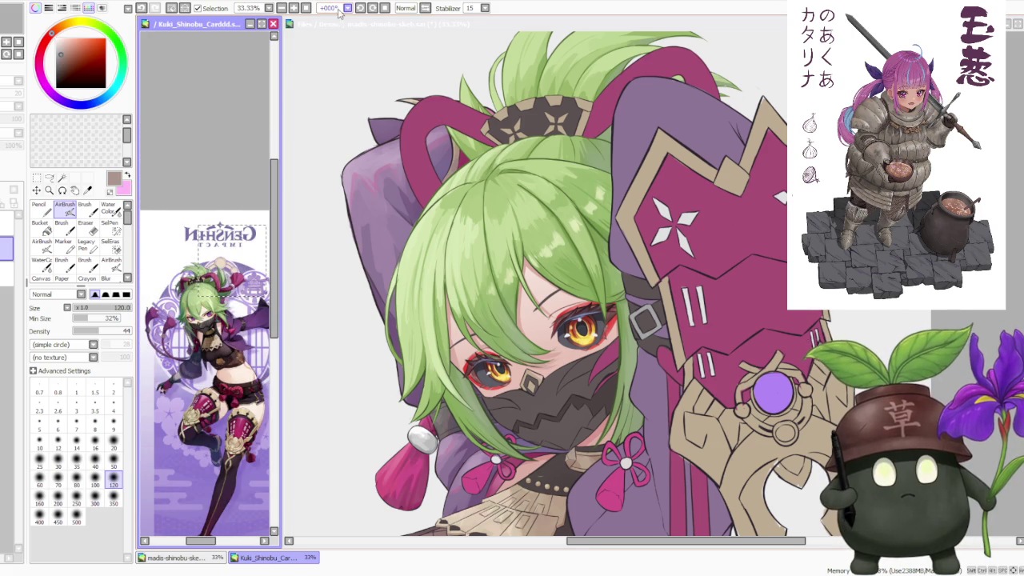
# - Unflip the card art to normal orientation and inspect it at different zooms
pyautogui.click(416, 10)
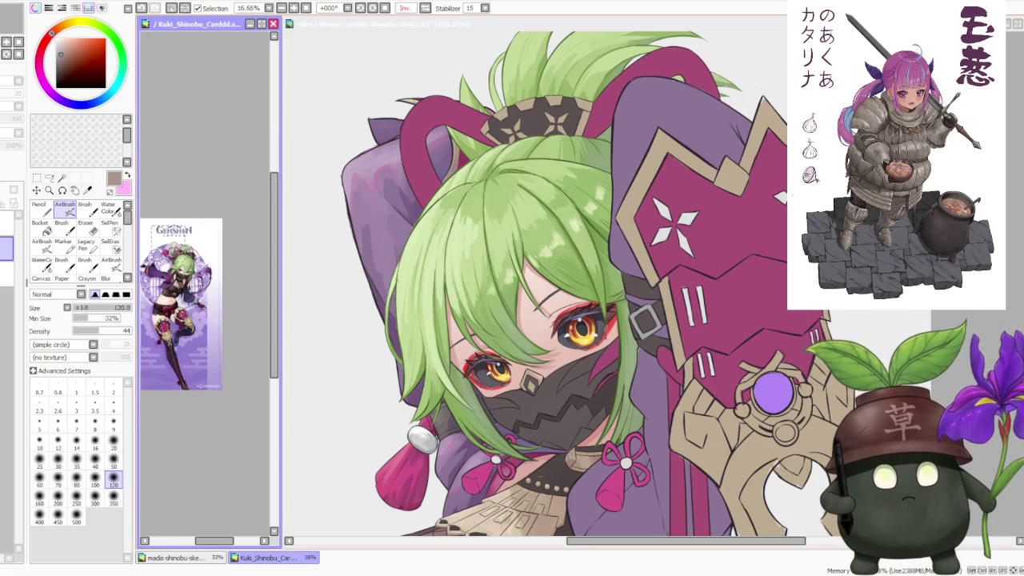
pyautogui.scroll(1, 200, 280)
pyautogui.scroll(1, 208, 276)
pyautogui.scroll(-3, 232, 274)
pyautogui.scroll(1, 228, 307)
pyautogui.scroll(2, 230, 300)
pyautogui.scroll(-2, 231, 294)
pyautogui.scroll(1, 231, 292)
pyautogui.scroll(2, 229, 295)
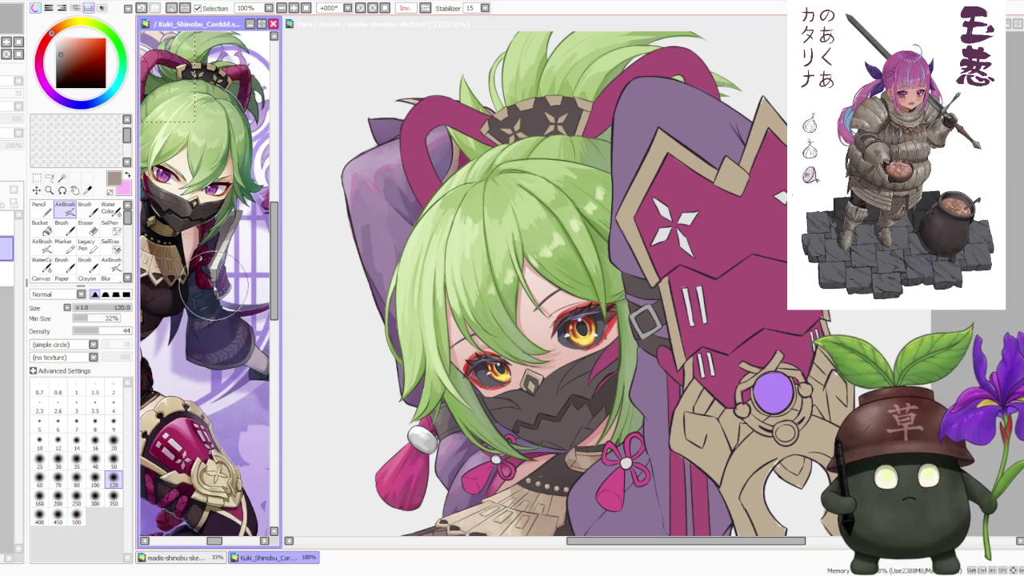
pyautogui.scroll(-2, 212, 303)
pyautogui.scroll(-1, 226, 282)
pyautogui.scroll(-1, 224, 272)
pyautogui.scroll(1, 225, 276)
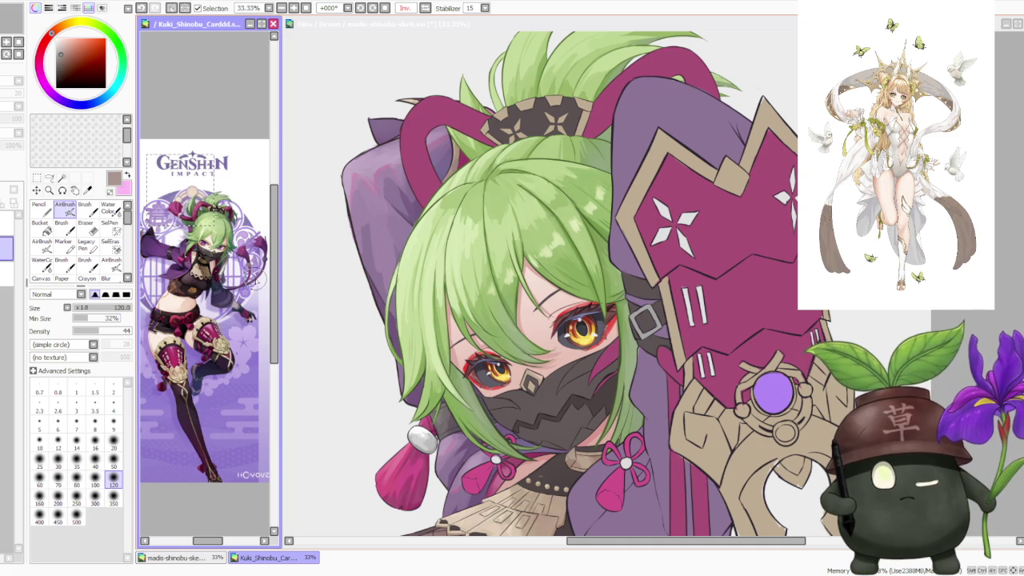
pyautogui.scroll(-1, 224, 265)
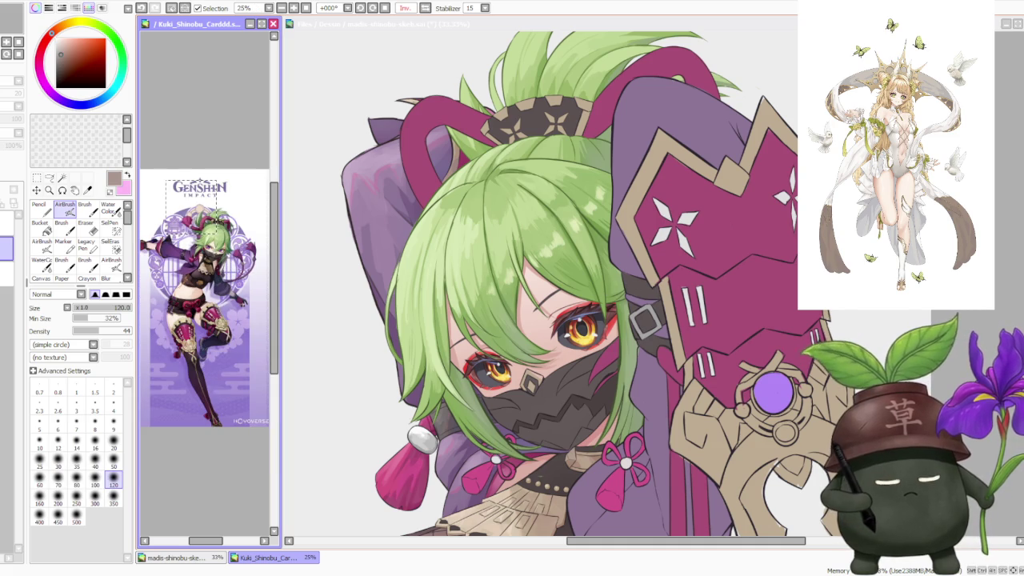
# - Return focus to the main ninja illustration canvas
pyautogui.click(636, 289)
pyautogui.scroll(-1, 636, 289)
pyautogui.scroll(-1, 636, 289)
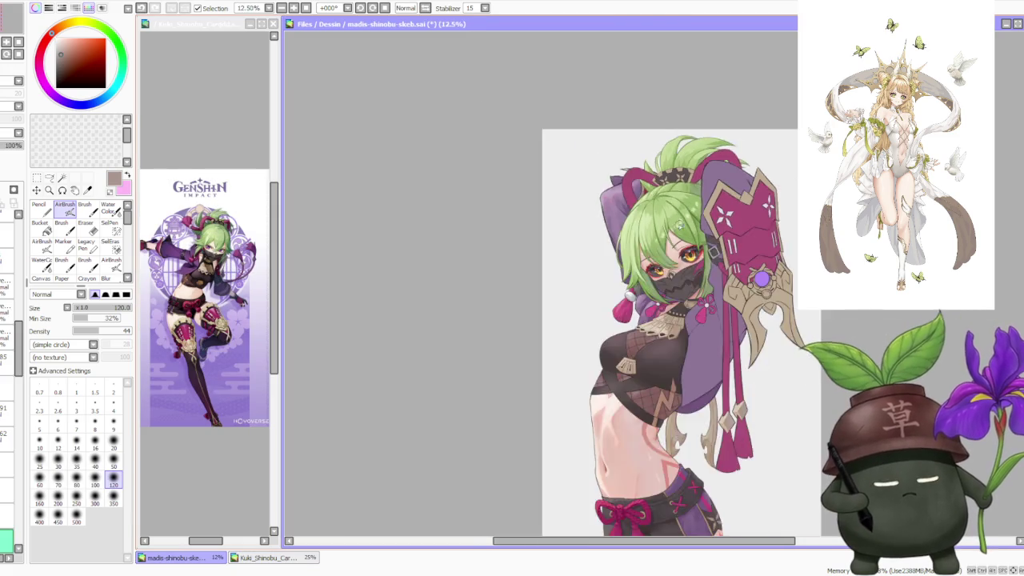
pyautogui.scroll(-2, 635, 289)
pyautogui.scroll(1, 636, 289)
pyautogui.scroll(1, 636, 290)
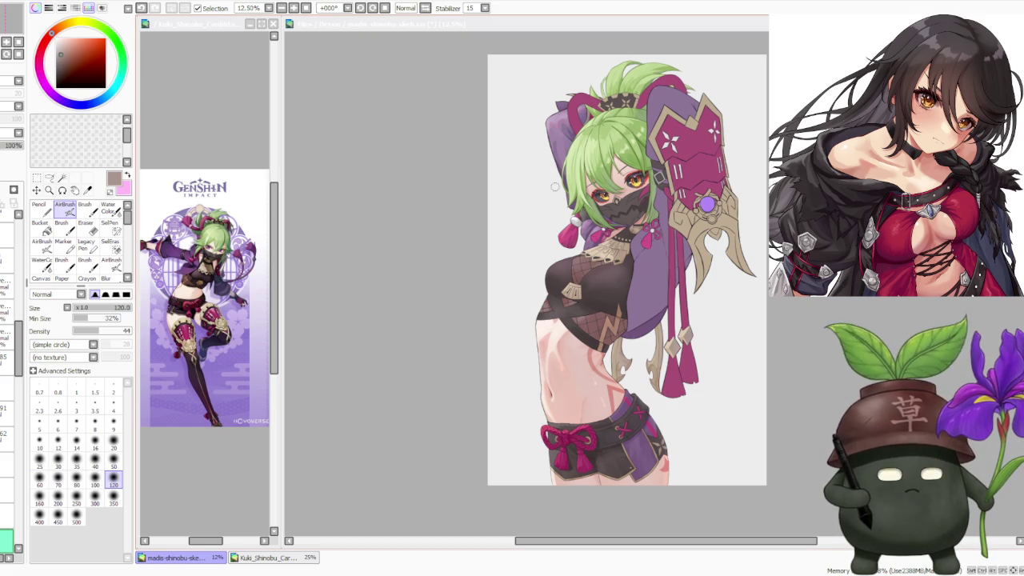
pyautogui.scroll(-1, 520, 265)
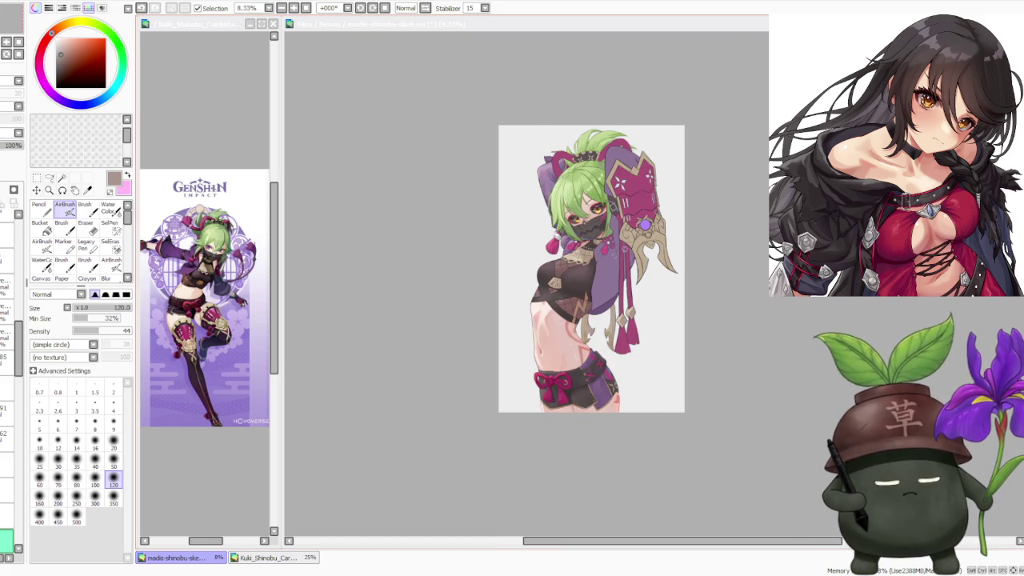
pyautogui.scroll(1, 559, 264)
pyautogui.scroll(1, 616, 264)
pyautogui.scroll(-1, 609, 251)
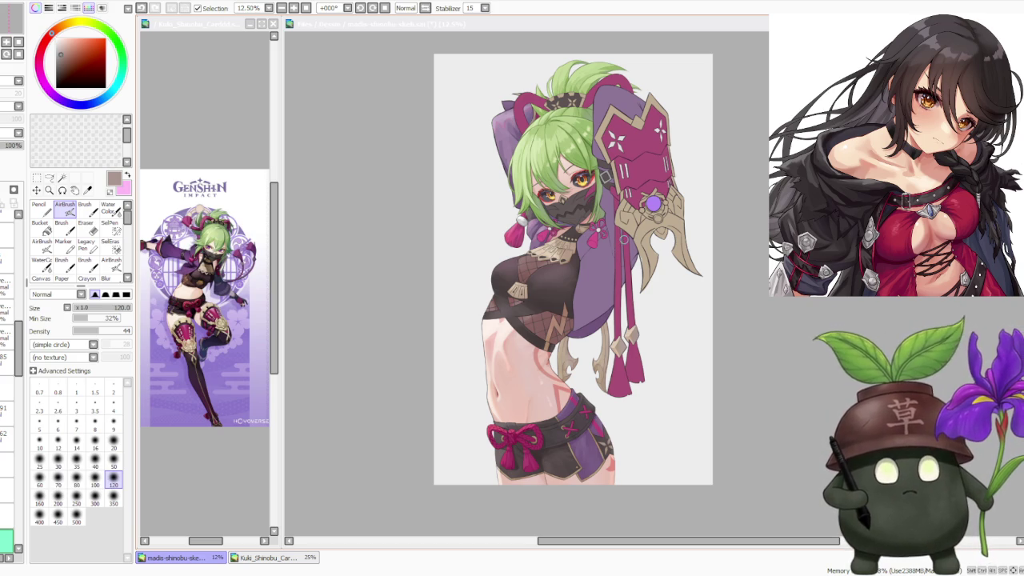
pyautogui.scroll(1, 623, 238)
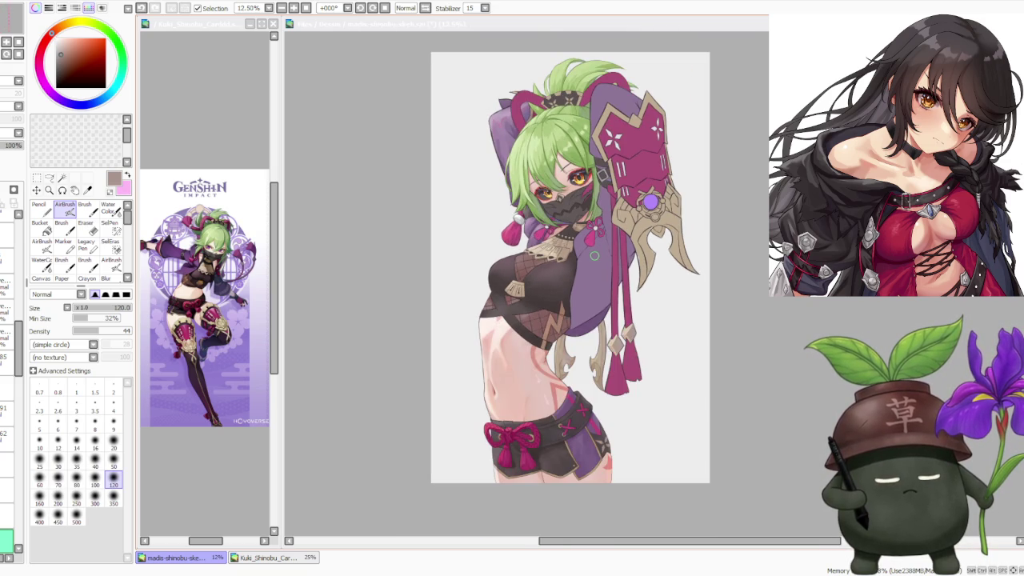
pyautogui.scroll(1, 596, 257)
pyautogui.scroll(1, 534, 234)
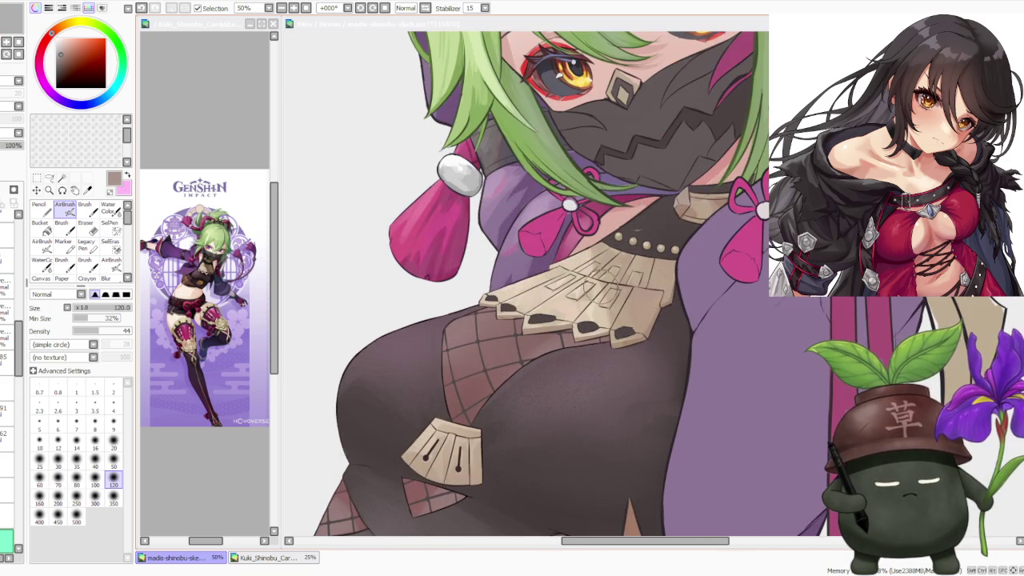
pyautogui.scroll(1, 600, 286)
pyautogui.scroll(1, 576, 274)
pyautogui.scroll(-1, 566, 264)
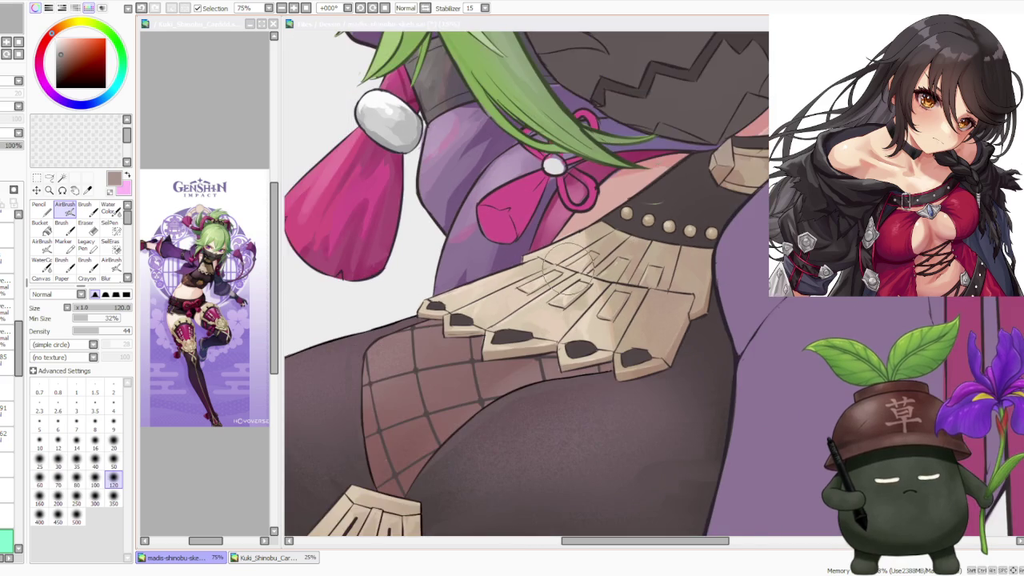
pyautogui.scroll(-1, 566, 264)
pyautogui.scroll(-1, 566, 264)
pyautogui.scroll(-1, 566, 264)
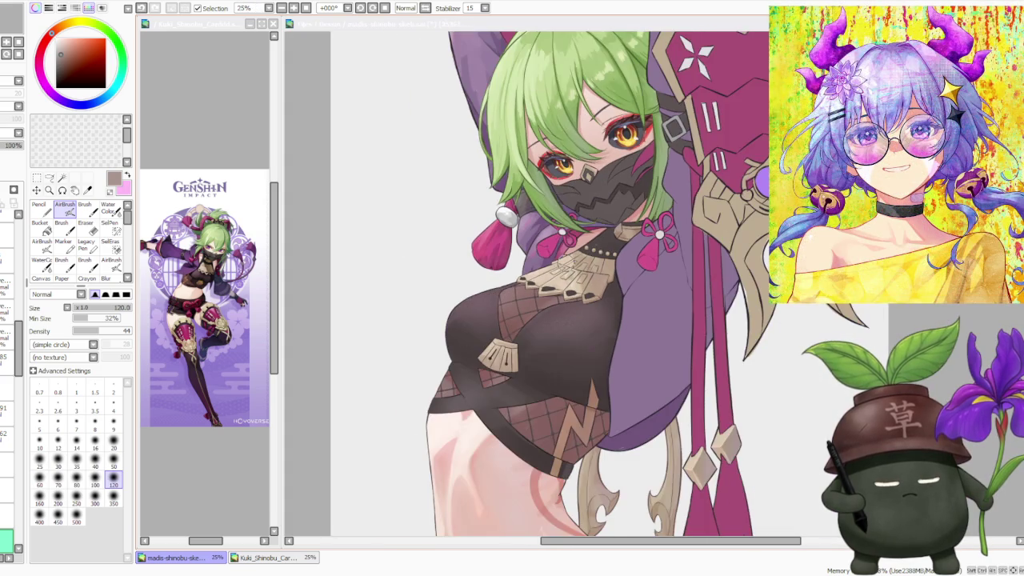
pyautogui.scroll(-1, 566, 264)
pyautogui.scroll(-1, 566, 264)
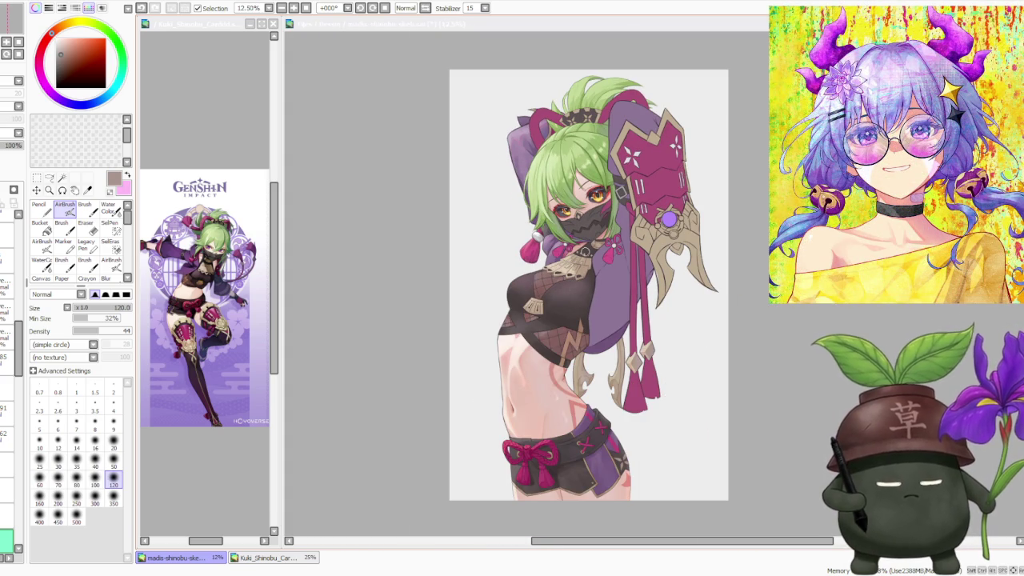
pyautogui.scroll(1, 564, 359)
pyautogui.scroll(2, 565, 359)
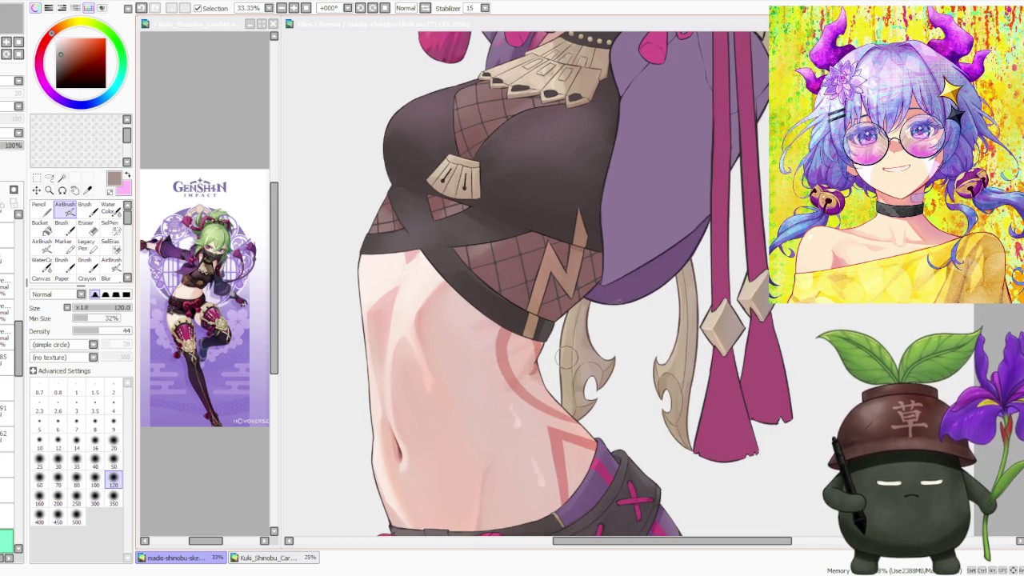
pyautogui.scroll(-1, 565, 358)
pyautogui.scroll(-1, 566, 358)
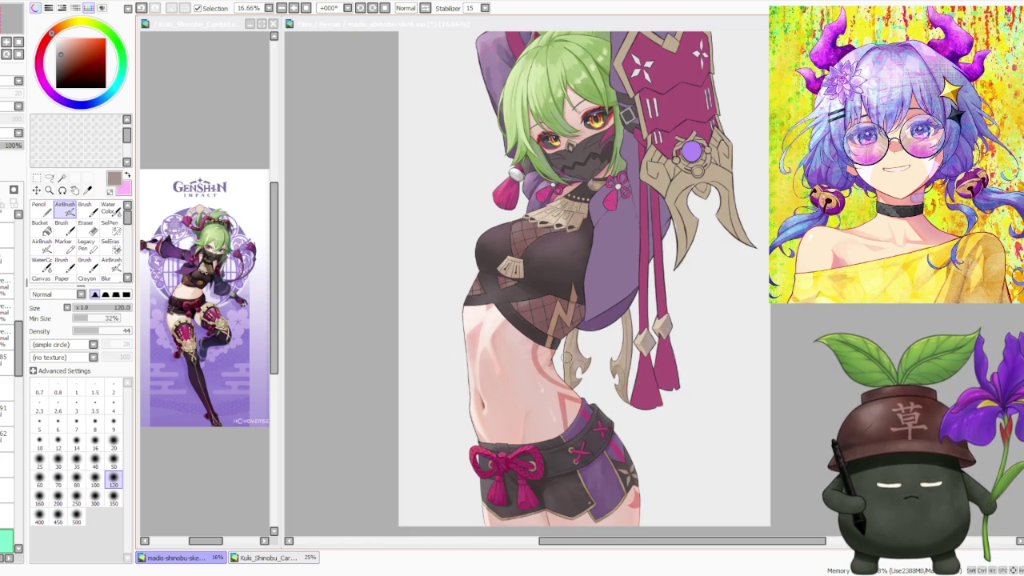
pyautogui.scroll(-1, 565, 357)
pyautogui.scroll(-1, 568, 352)
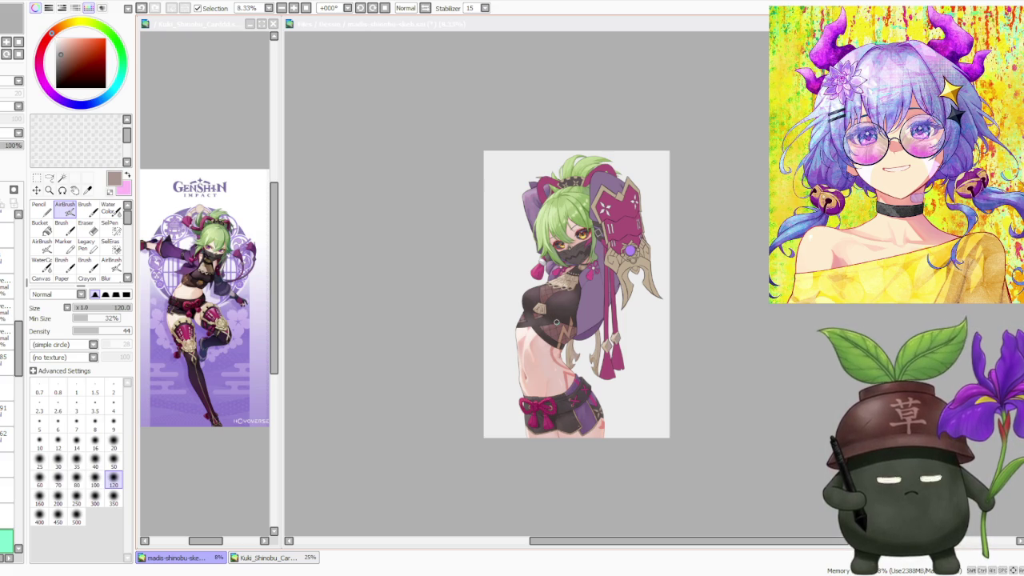
pyautogui.scroll(1, 556, 323)
pyautogui.scroll(1, 544, 328)
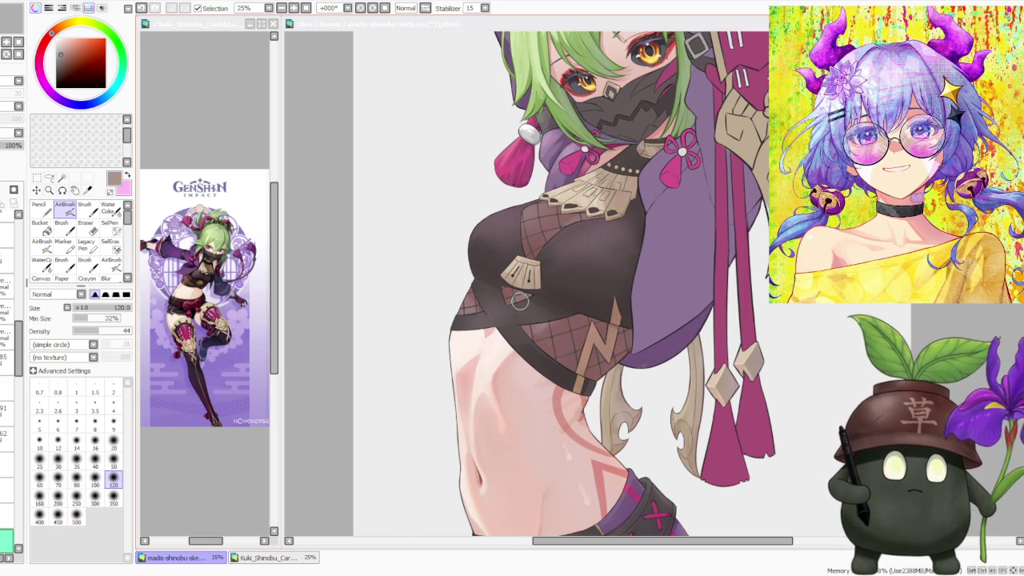
pyautogui.scroll(-1, 536, 319)
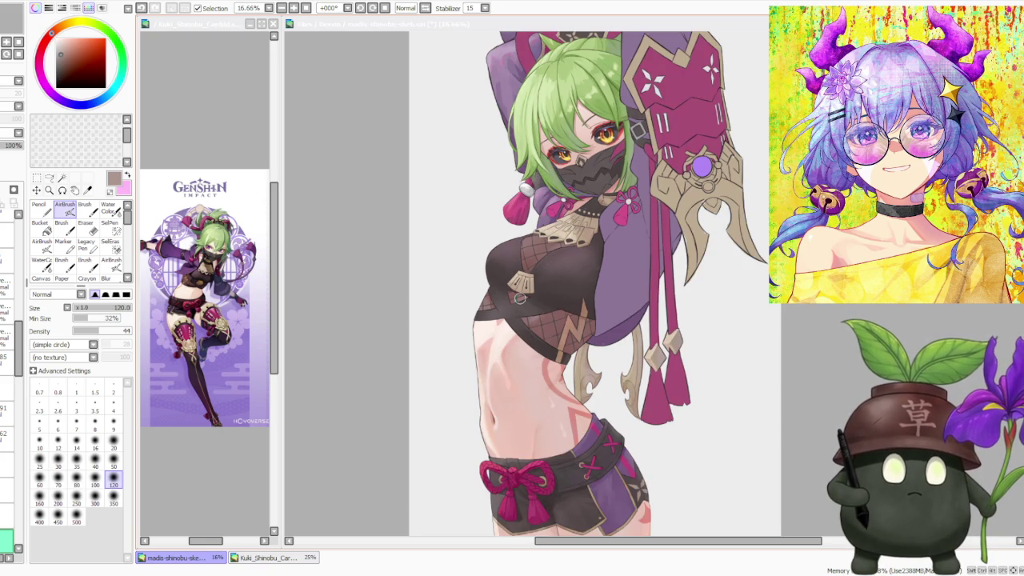
pyautogui.scroll(-1, 520, 298)
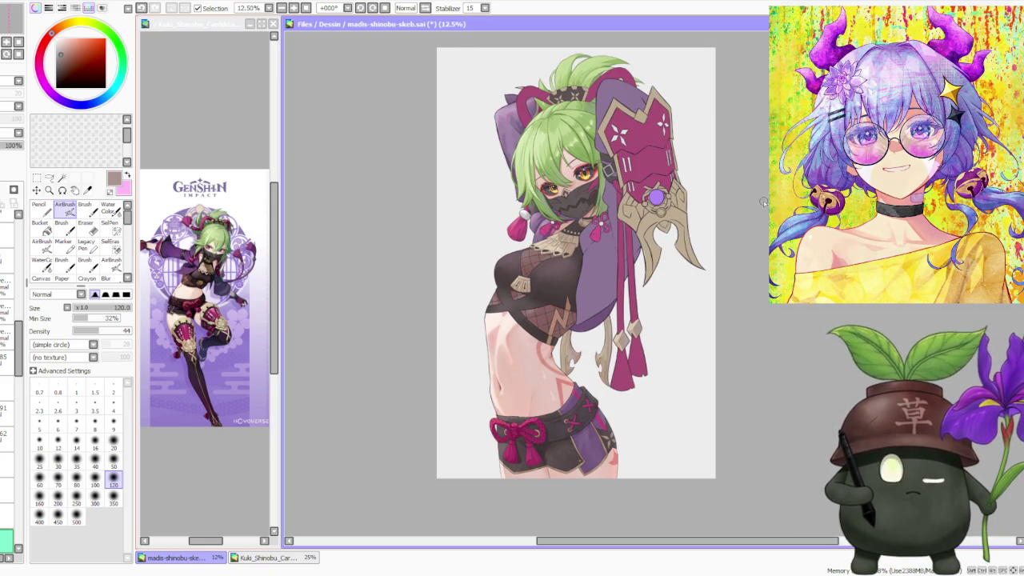
pyautogui.scroll(1, 583, 204)
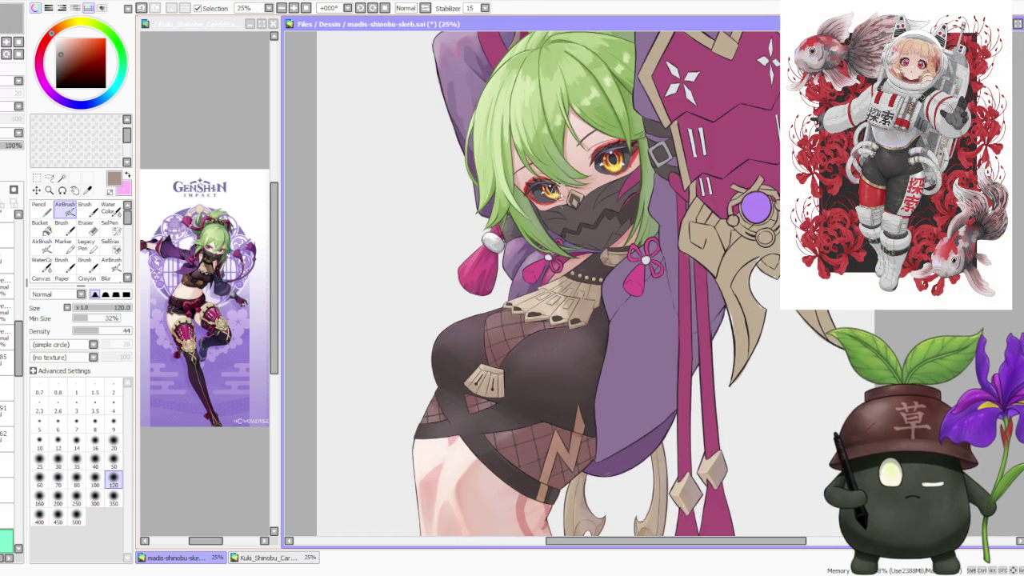
pyautogui.scroll(-1, 569, 204)
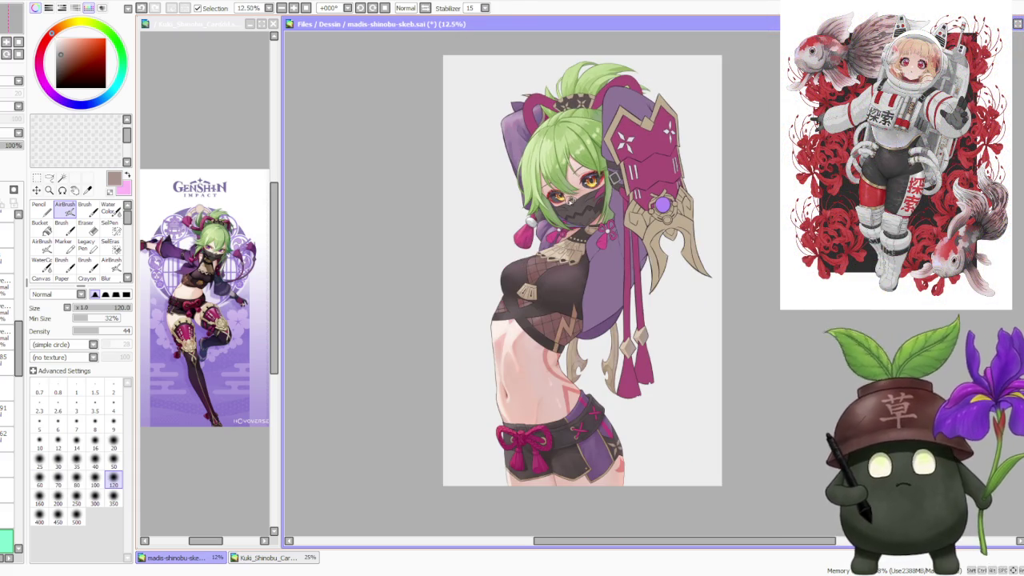
pyautogui.scroll(1, 599, 203)
pyautogui.scroll(1, 598, 202)
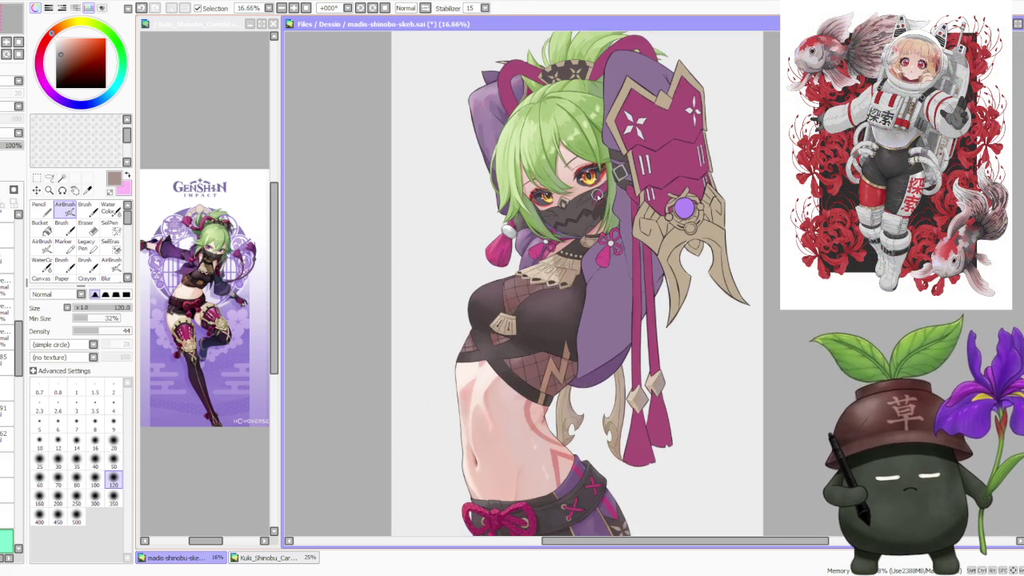
pyautogui.scroll(-2, 597, 196)
pyautogui.scroll(1, 622, 178)
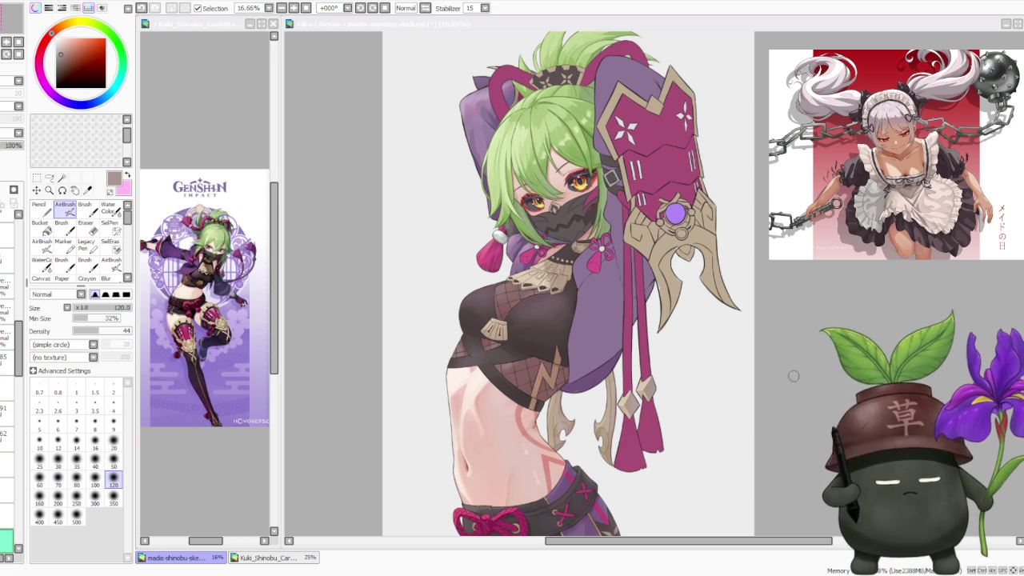
pyautogui.click(769, 259)
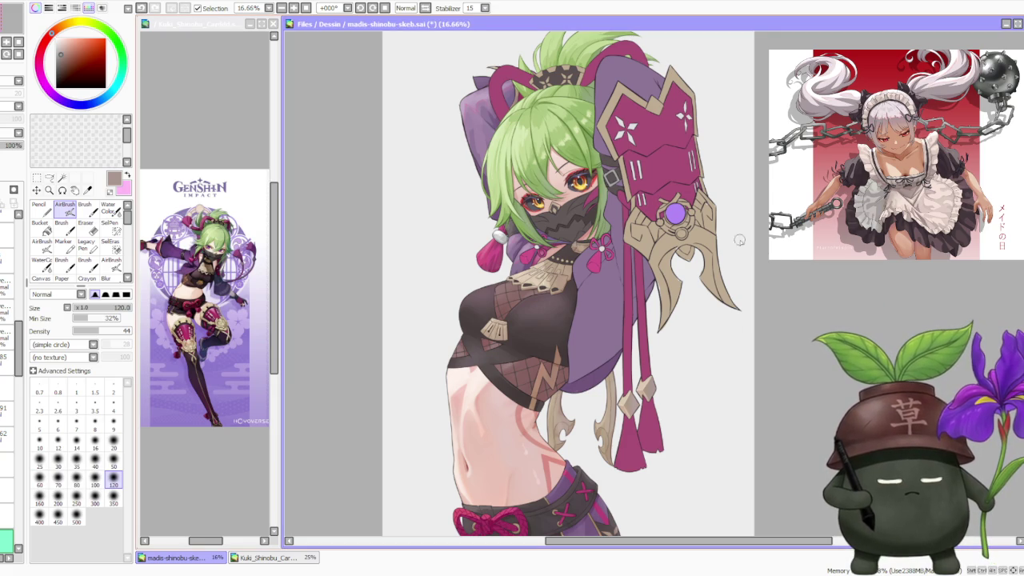
pyautogui.scroll(-1, 769, 259)
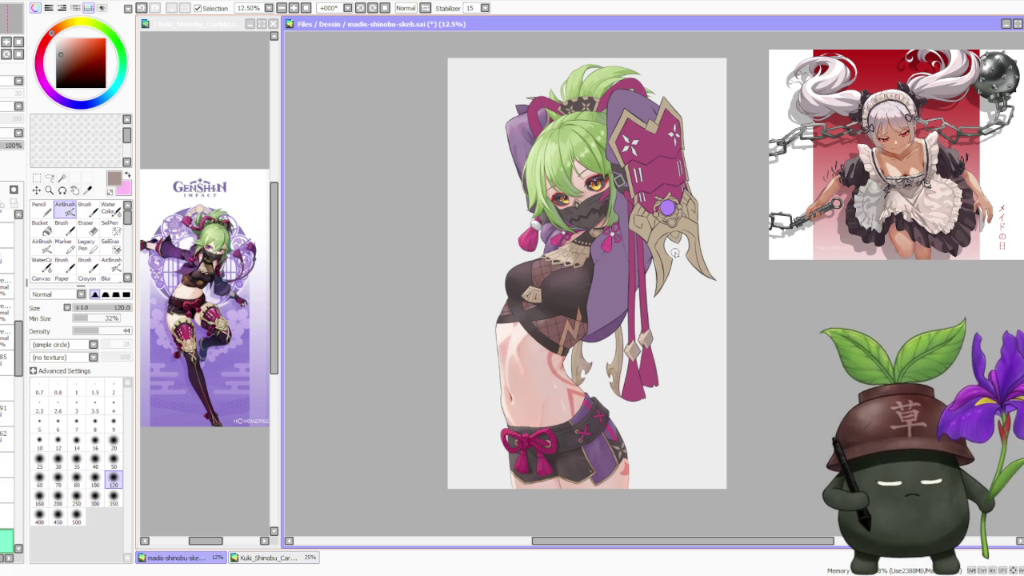
pyautogui.scroll(1, 552, 220)
pyautogui.scroll(1, 531, 224)
pyautogui.scroll(2, 527, 227)
pyautogui.scroll(-2, 527, 227)
pyautogui.scroll(2, 560, 263)
pyautogui.scroll(1, 590, 308)
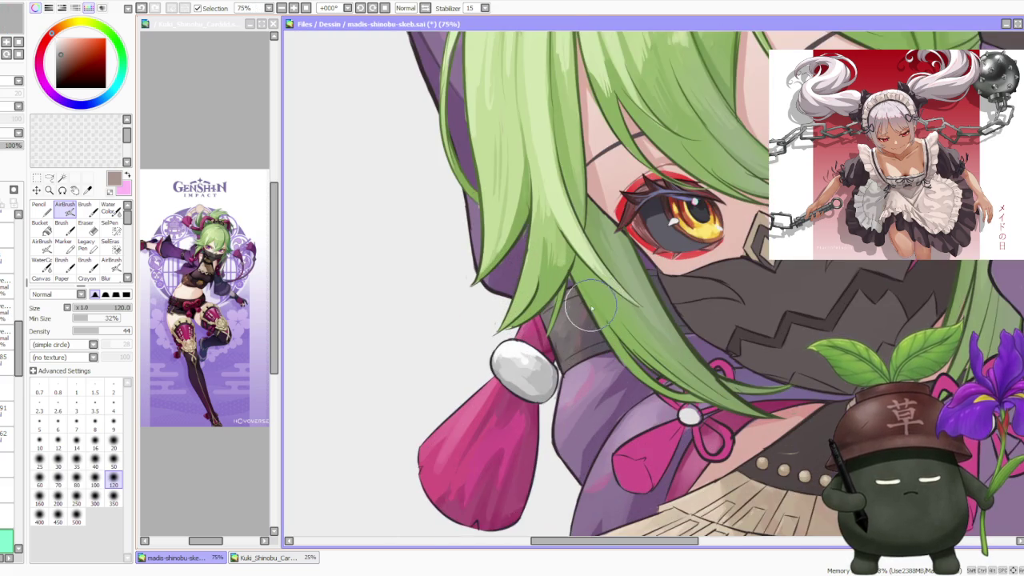
pyautogui.scroll(-2, 590, 308)
pyautogui.scroll(-1, 590, 308)
pyautogui.scroll(-2, 590, 308)
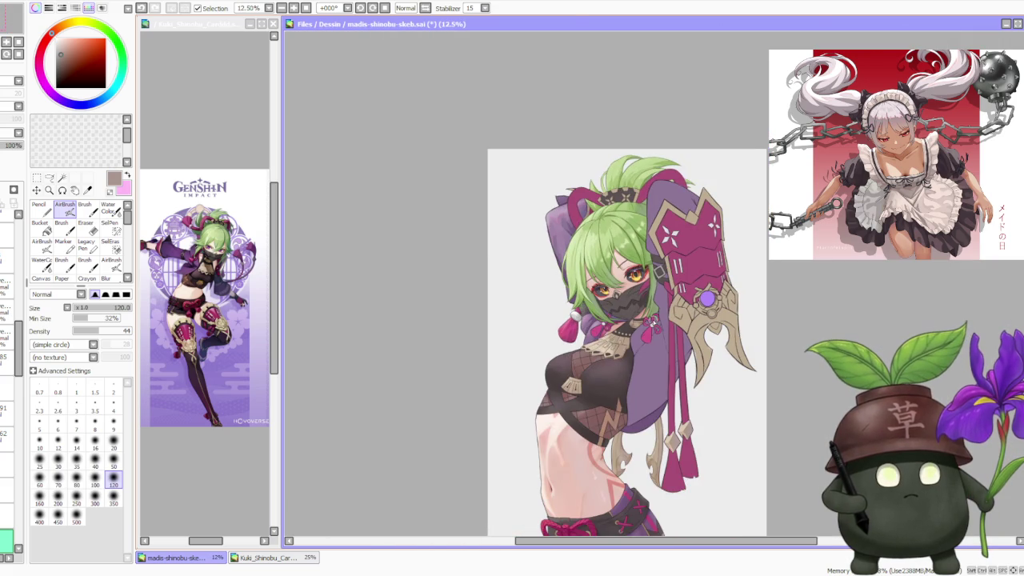
pyautogui.scroll(1, 648, 320)
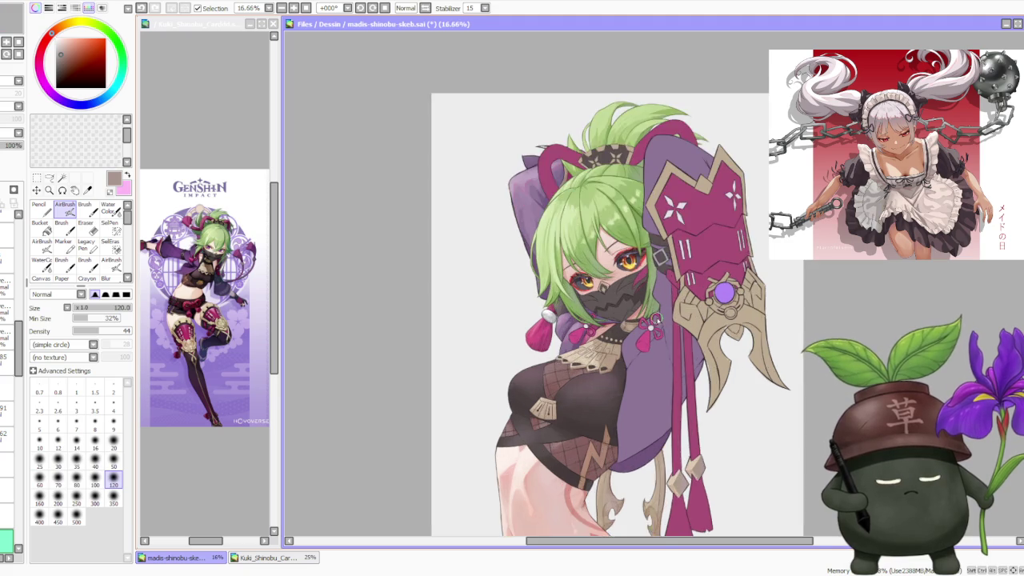
pyautogui.scroll(1, 640, 316)
pyautogui.scroll(-1, 573, 304)
pyautogui.scroll(-2, 573, 305)
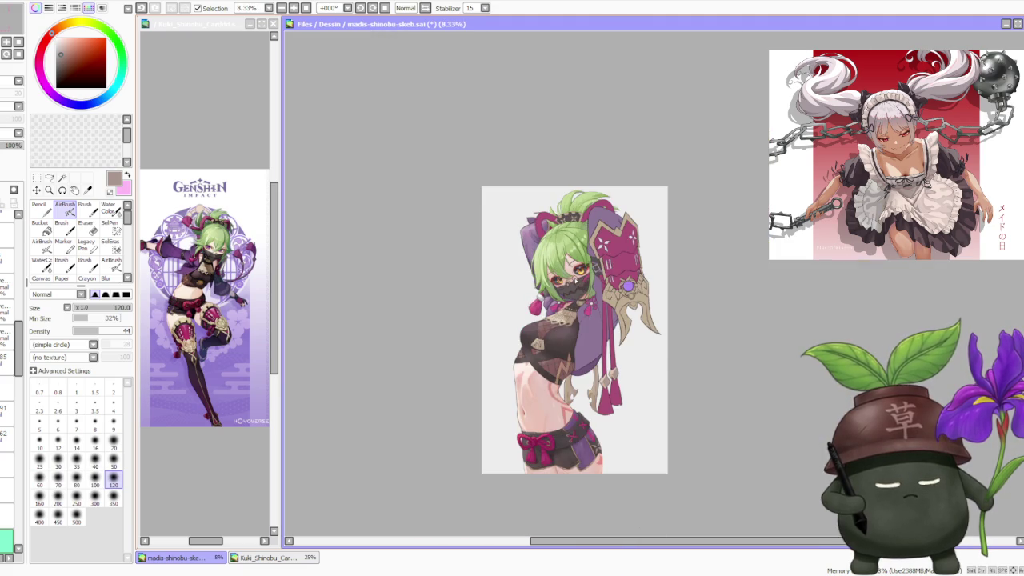
pyautogui.scroll(1, 605, 273)
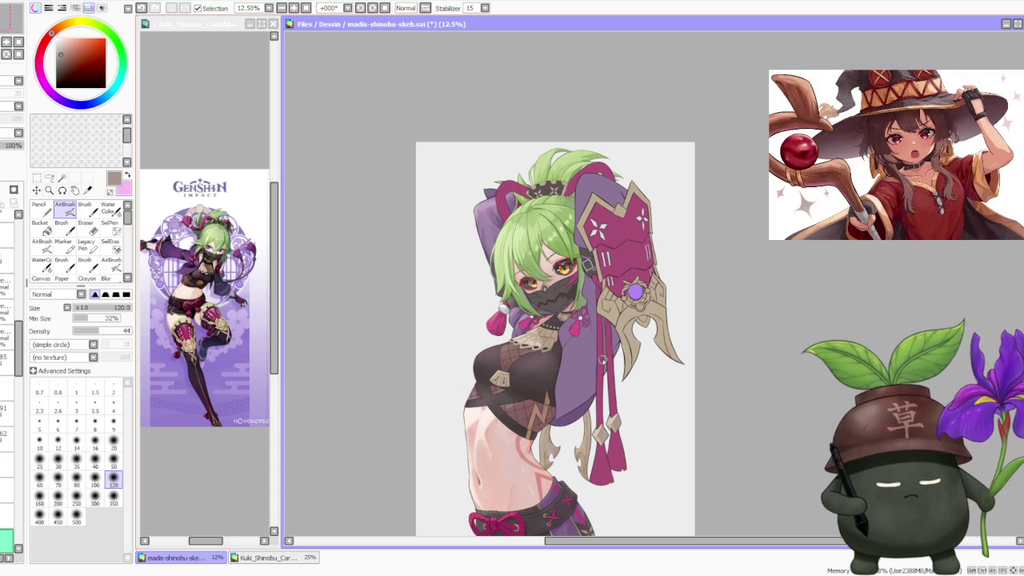
pyautogui.scroll(1, 602, 387)
pyautogui.scroll(1, 583, 400)
pyautogui.scroll(2, 555, 412)
pyautogui.scroll(-1, 547, 424)
pyautogui.scroll(-1, 532, 406)
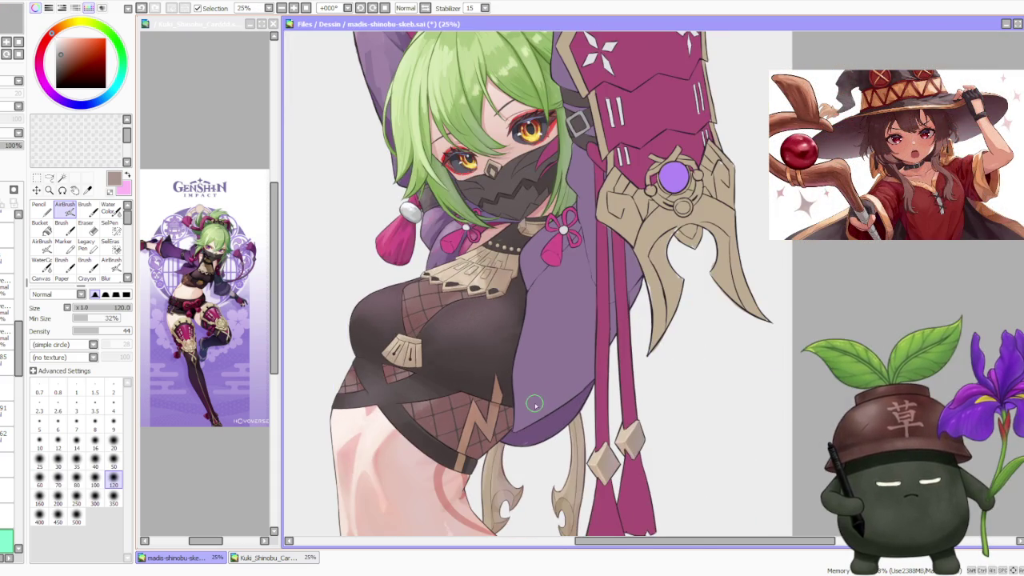
pyautogui.scroll(-1, 528, 409)
pyautogui.scroll(-1, 508, 368)
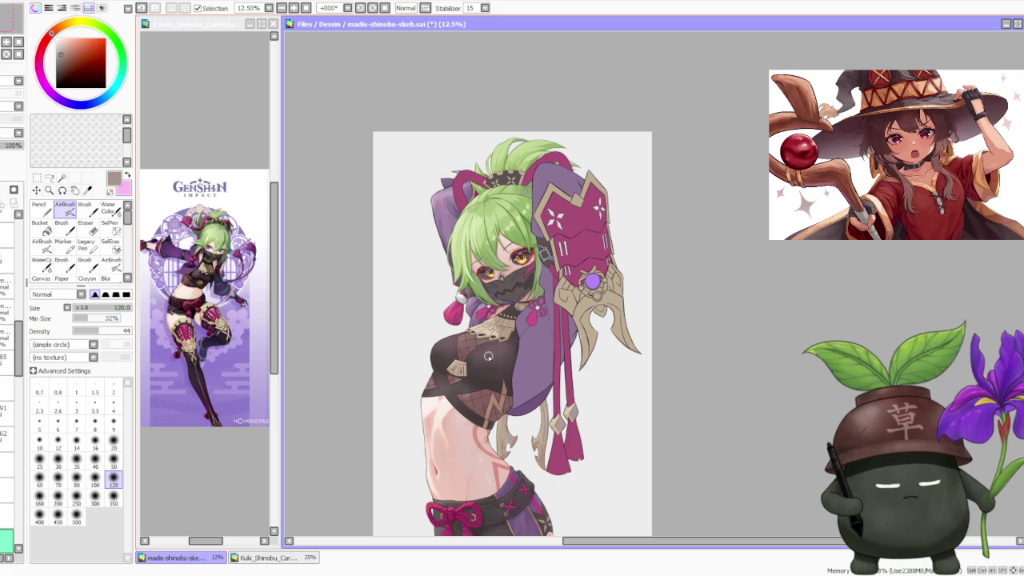
pyautogui.scroll(-2, 18, 344)
pyautogui.scroll(-1, 16, 356)
pyautogui.scroll(-3, 15, 368)
pyautogui.scroll(5, 10, 372)
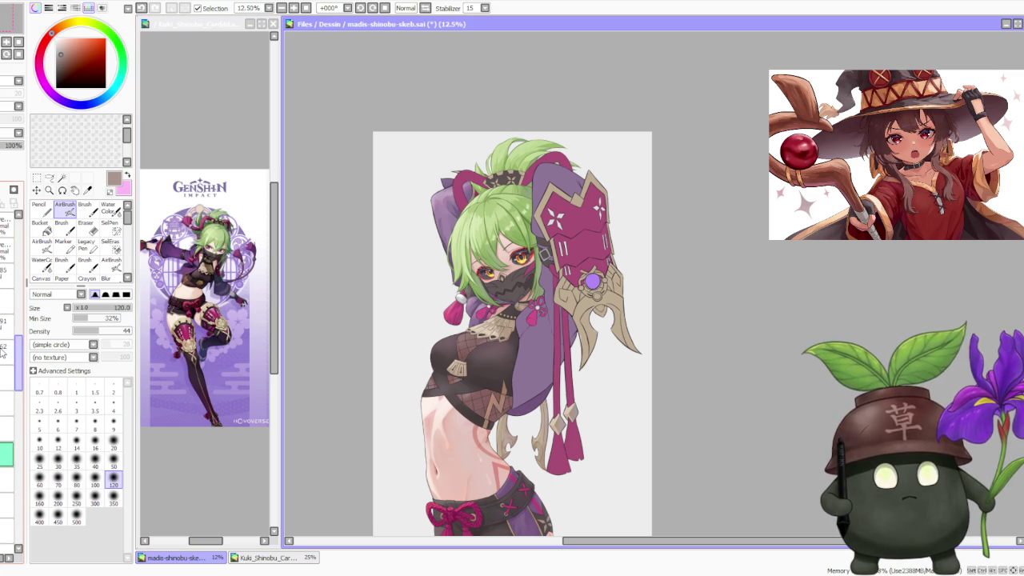
pyautogui.scroll(-2, 5, 364)
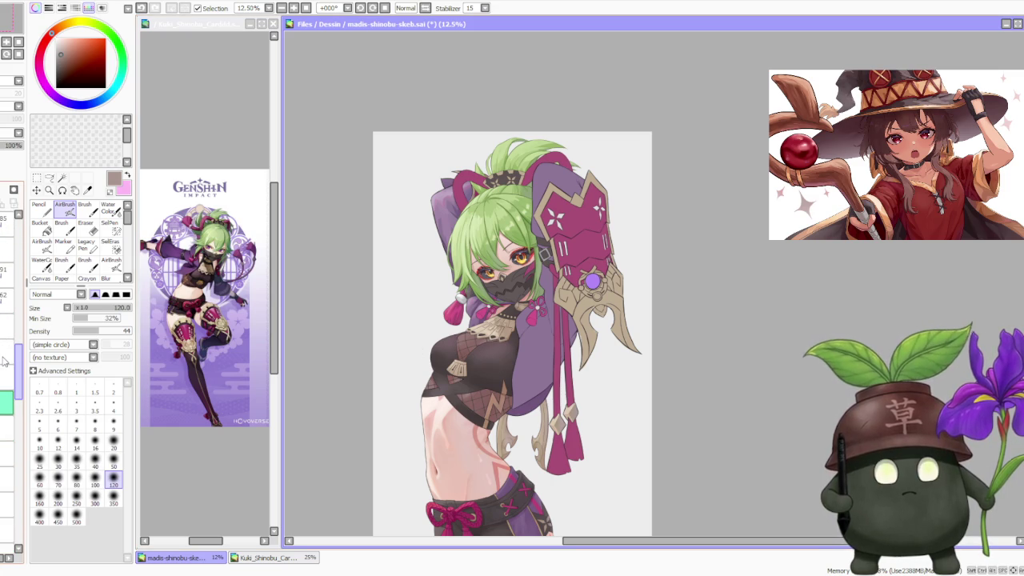
pyautogui.scroll(-3, 3, 372)
pyautogui.scroll(1, 3, 381)
pyautogui.scroll(-1, 5, 382)
pyautogui.scroll(-1, 6, 384)
pyautogui.scroll(-2, 7, 384)
pyautogui.scroll(-1, 6, 392)
pyautogui.click(12, 138)
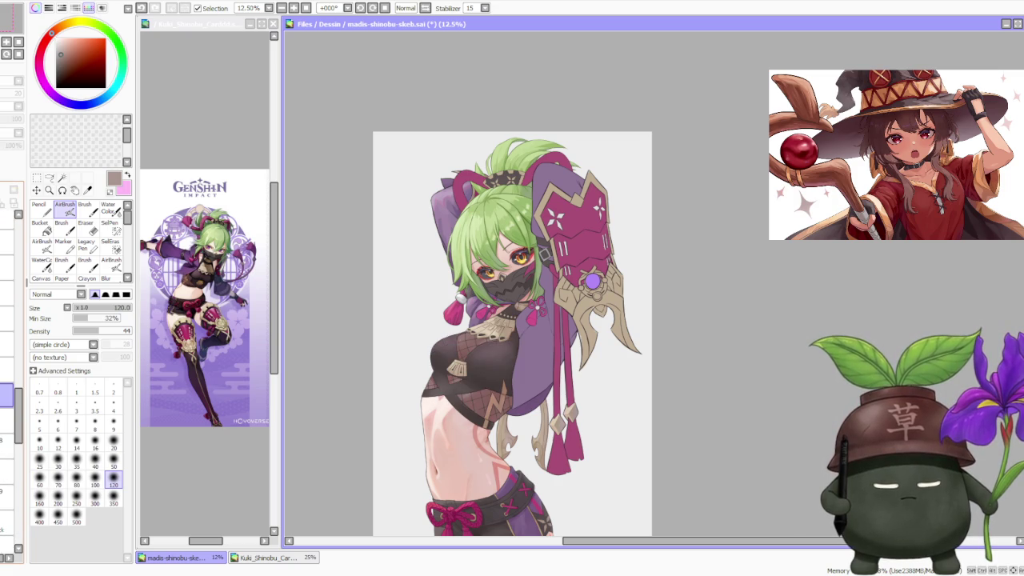
pyautogui.scroll(-1, 6, 392)
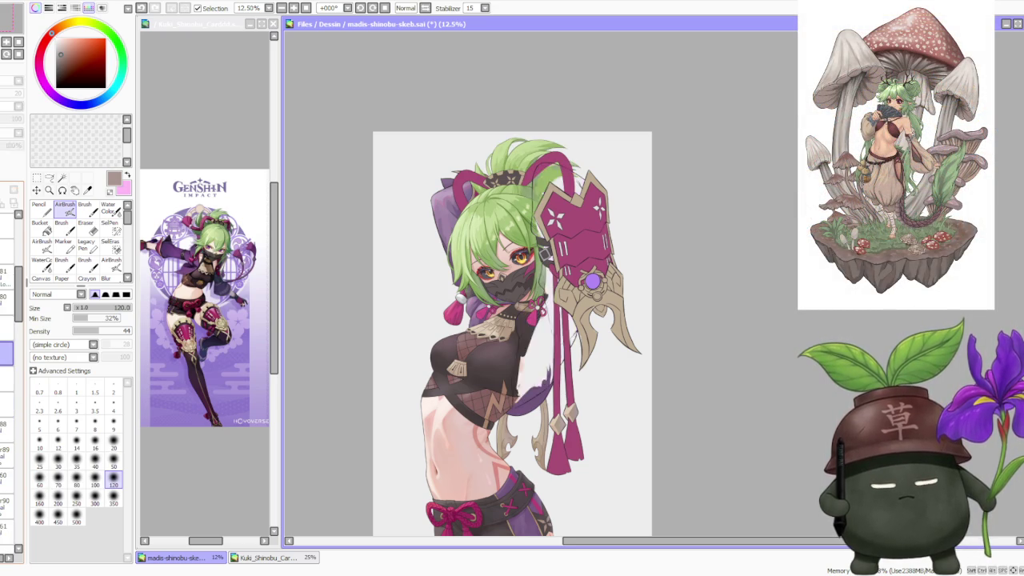
pyautogui.scroll(5, 560, 376)
pyautogui.scroll(-2, 552, 376)
pyautogui.scroll(2, 530, 288)
pyautogui.scroll(-4, 529, 288)
pyautogui.scroll(1, 469, 242)
pyautogui.scroll(1, 469, 242)
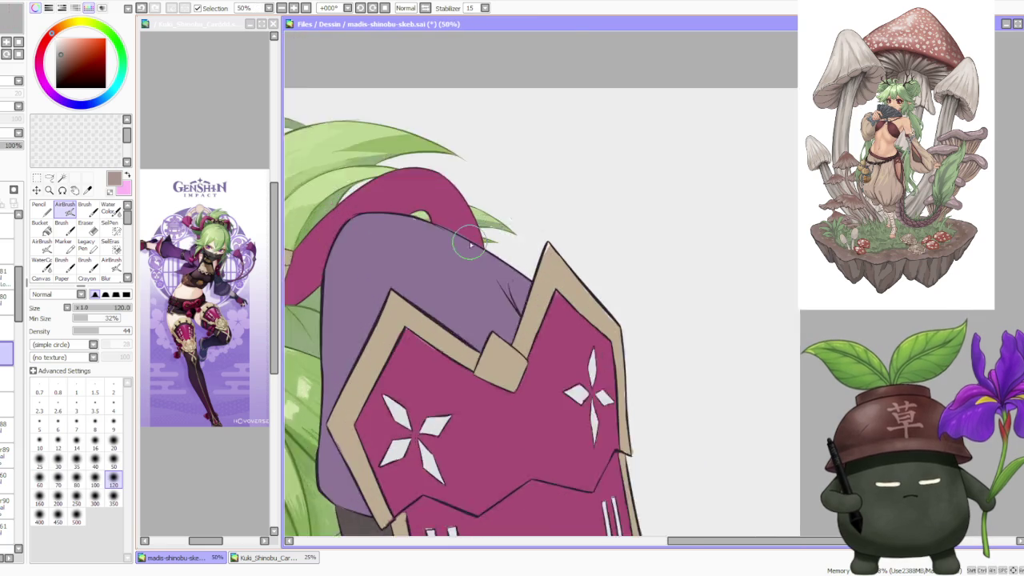
pyautogui.scroll(-1, 468, 242)
pyautogui.scroll(-1, 448, 263)
pyautogui.scroll(-1, 400, 320)
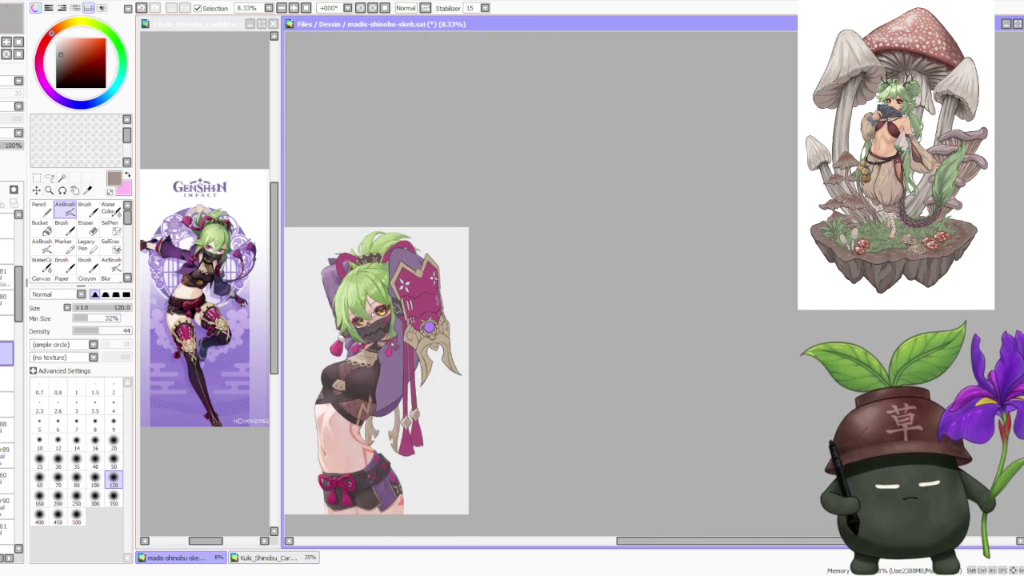
pyautogui.scroll(-1, 352, 374)
pyautogui.scroll(1, 352, 374)
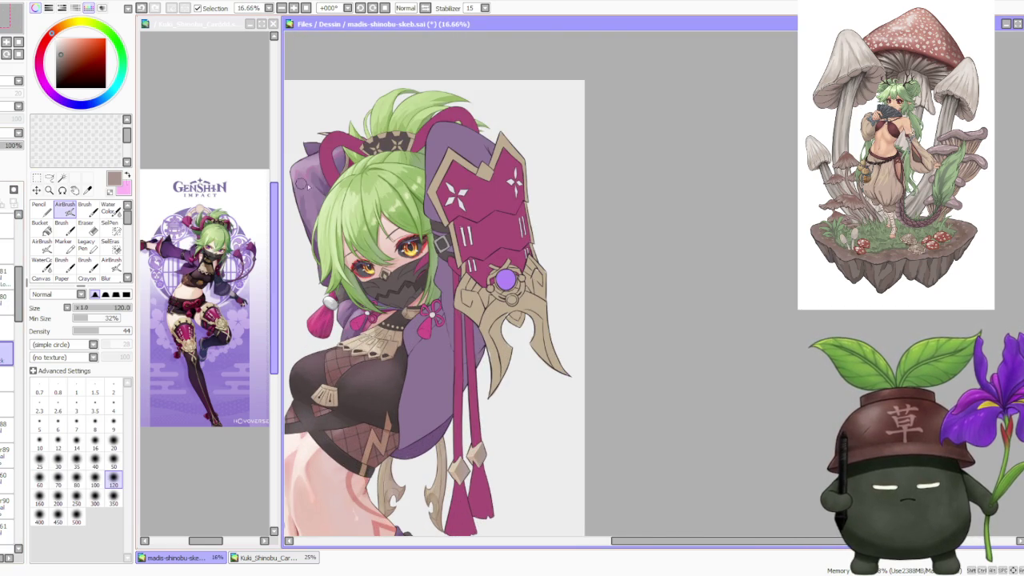
pyautogui.scroll(-2, 678, 227)
pyautogui.scroll(1, 479, 360)
pyautogui.scroll(1, 488, 353)
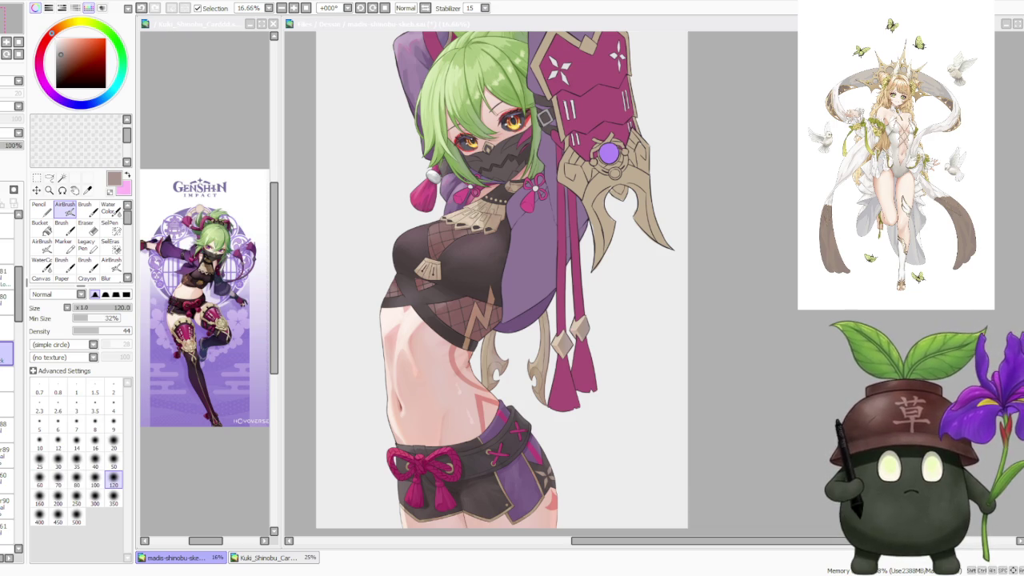
# - Switch to the browser showing the ELDEN RING NIGHTREIGN Forsaken Hollows trailer
pyautogui.hotkey('alt', 'Tab')
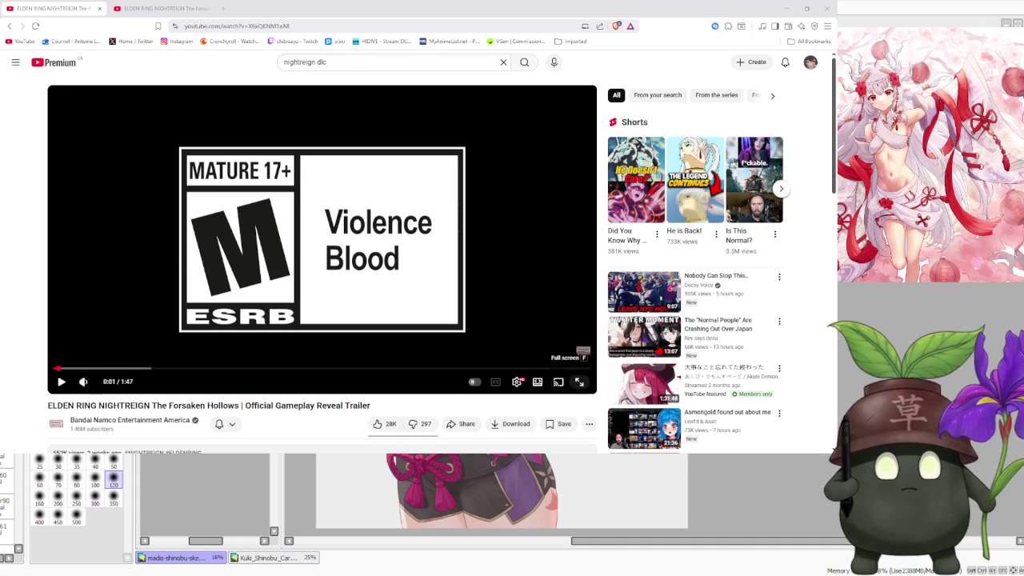
# - Make the NIGHTREIGN trailer full screen and start it playing
pyautogui.click(579, 381)
pyautogui.click(147, 336)
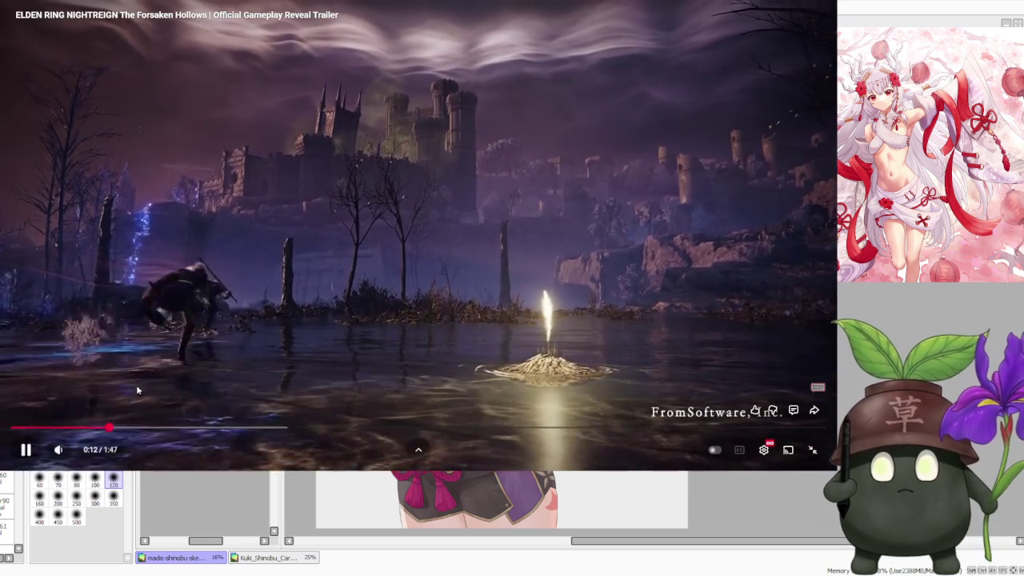
# - Pause at 0:13 and 0:16, then replay the trailer from 0:14
pyautogui.click(92, 184)
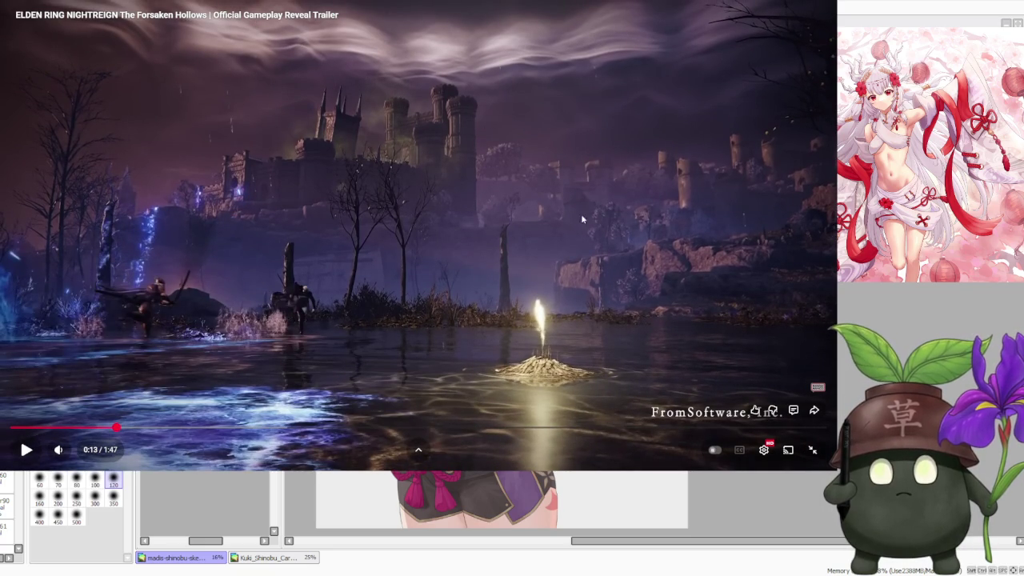
pyautogui.click(718, 275)
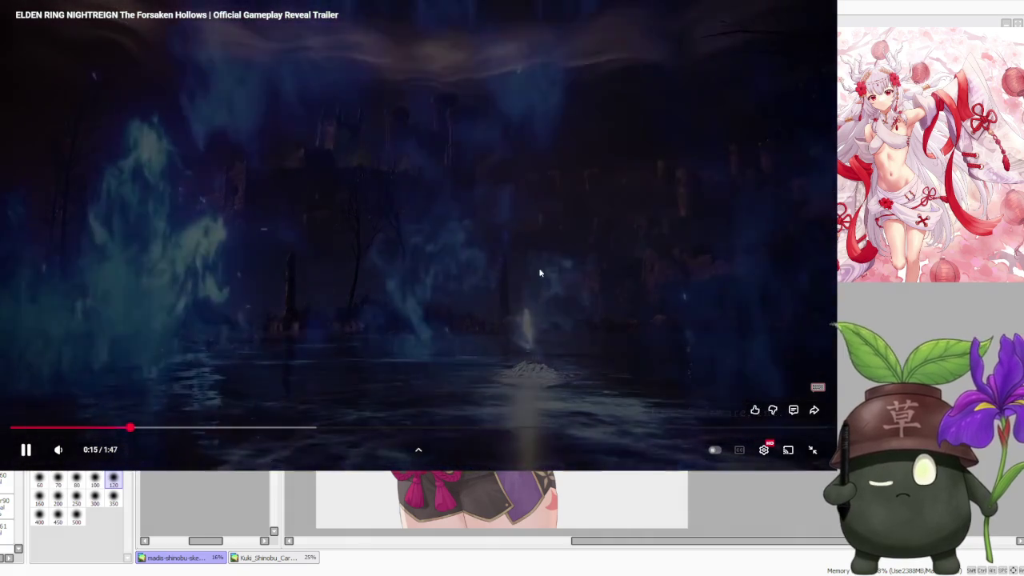
pyautogui.click(383, 230)
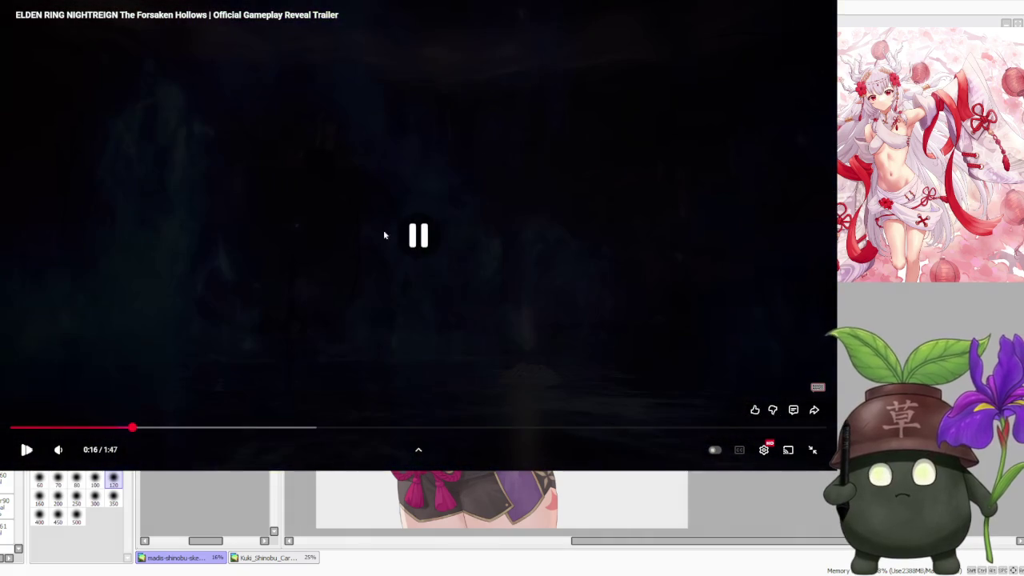
pyautogui.click(120, 433)
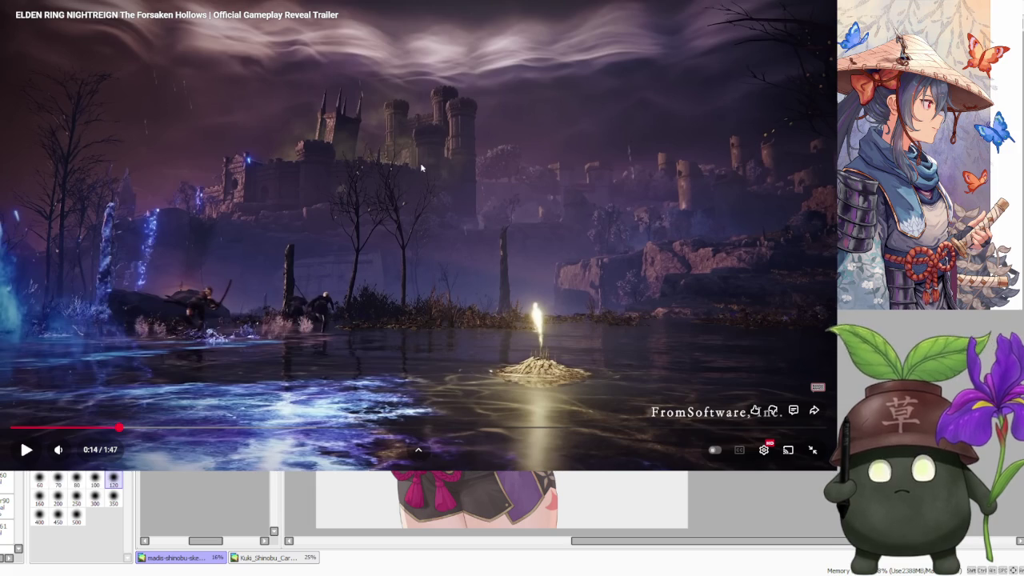
pyautogui.click(626, 294)
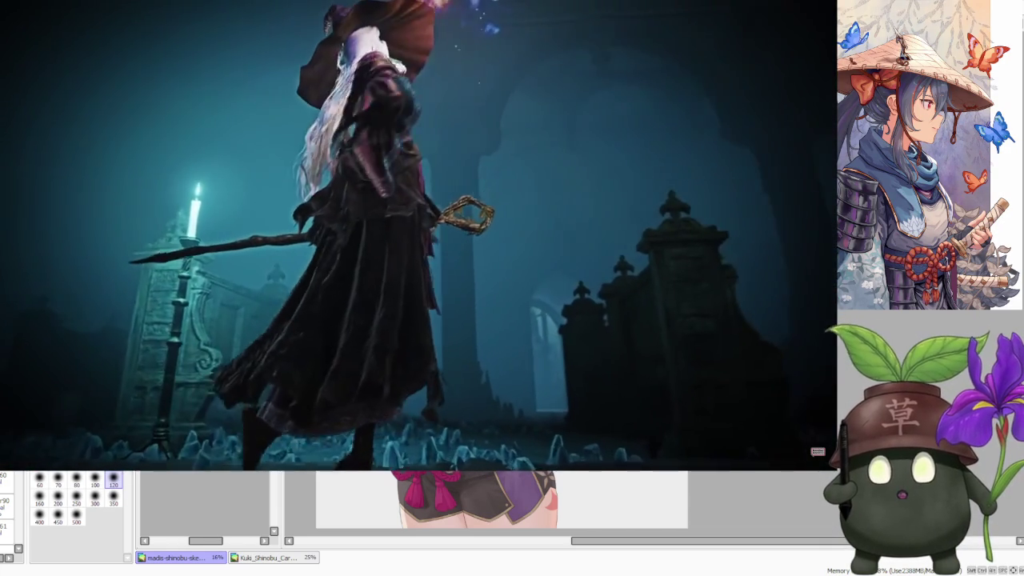
# - Pause near 0:27, scrub back to 0:24, and replay through 0:25
pyautogui.click(557, 349)
pyautogui.moveTo(218, 427); pyautogui.dragTo(205, 426)
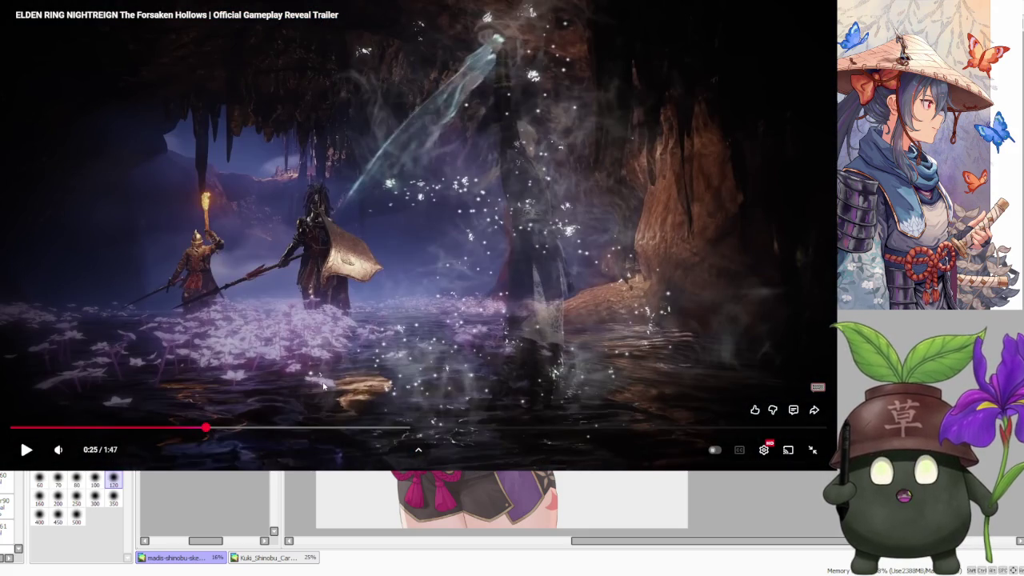
pyautogui.moveTo(205, 427); pyautogui.dragTo(174, 428)
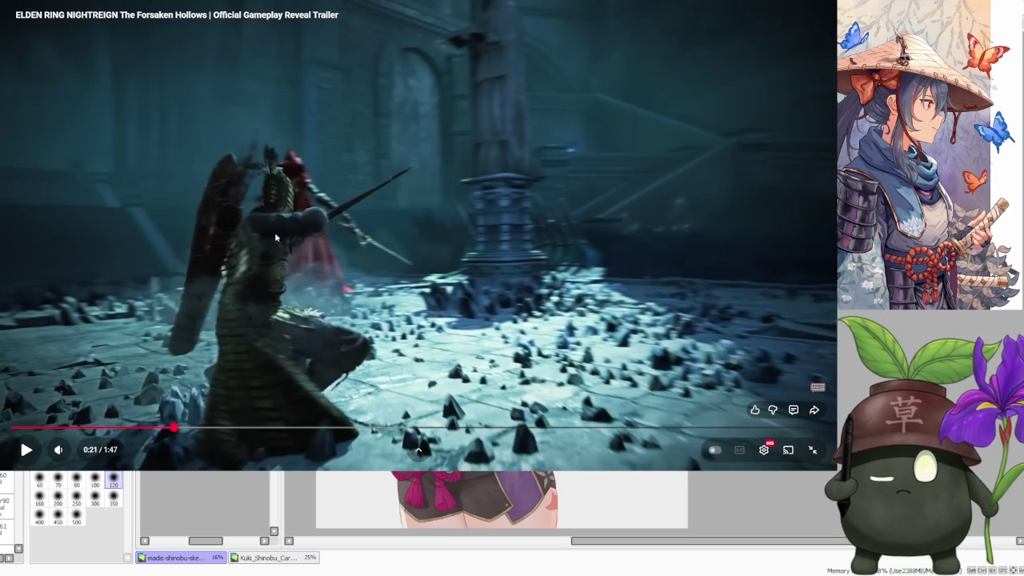
pyautogui.click(554, 234)
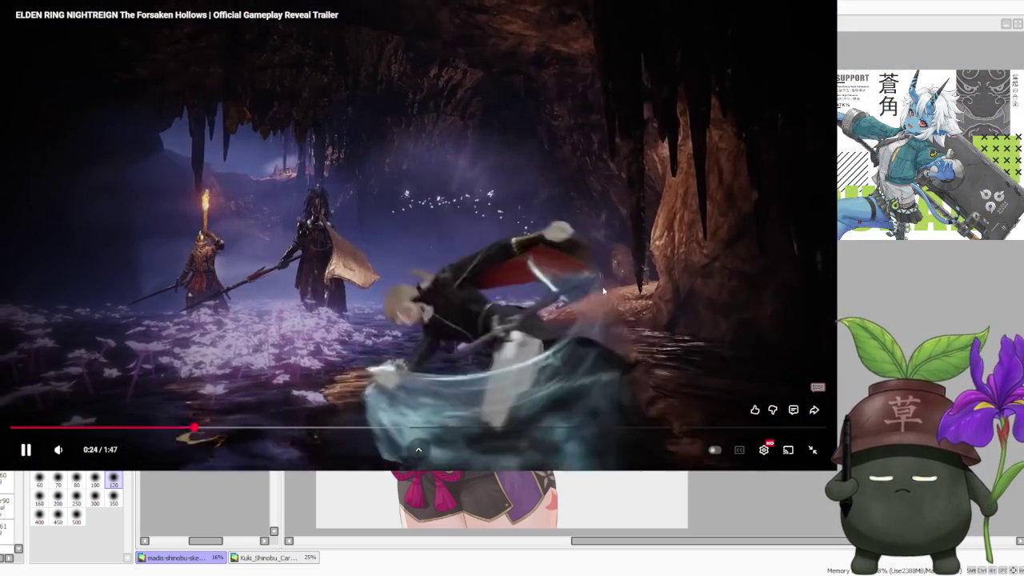
pyautogui.click(515, 193)
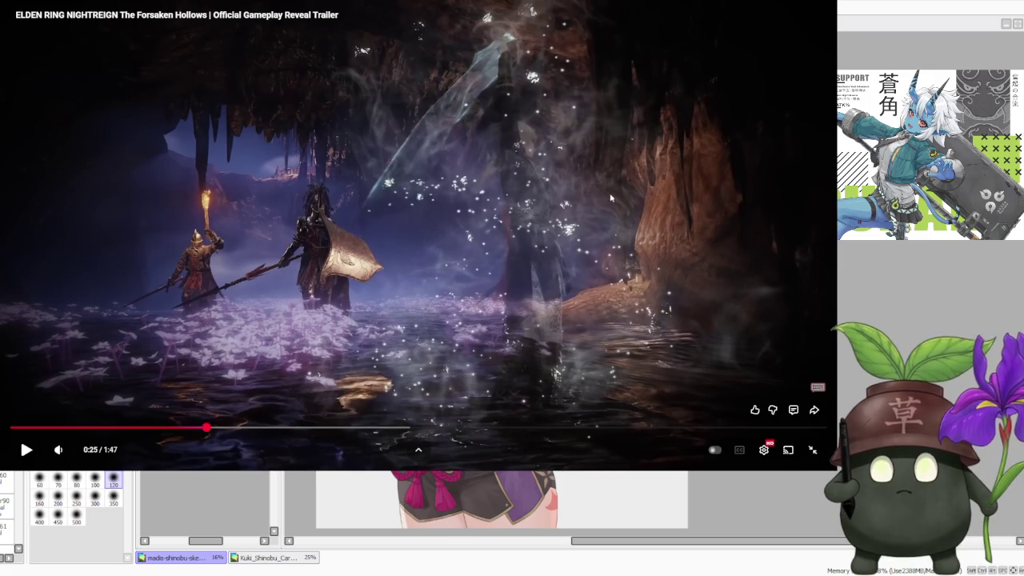
pyautogui.click(668, 233)
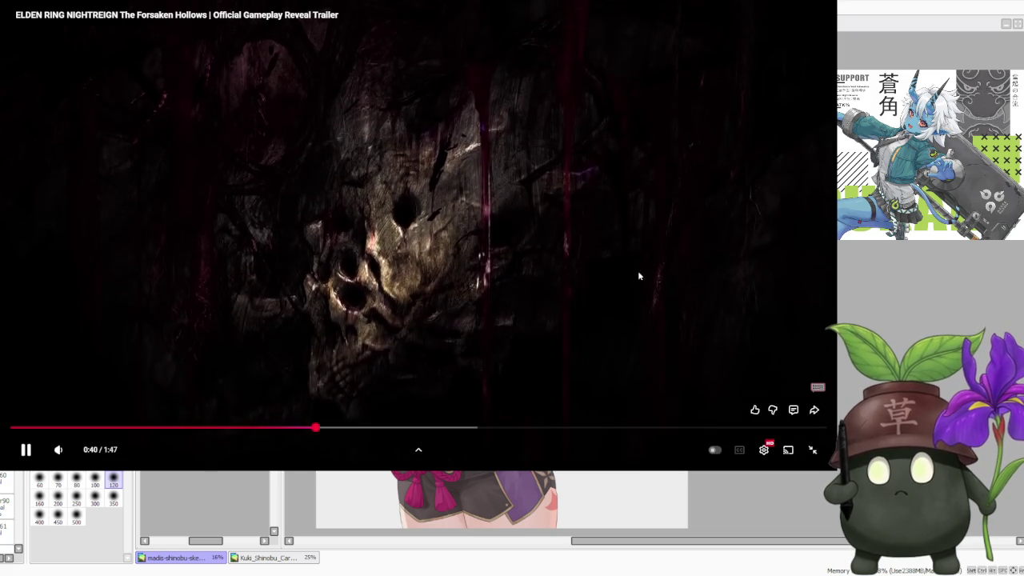
# - Pause, step back to the skull frame, and resume from 0:40
pyautogui.click(637, 272)
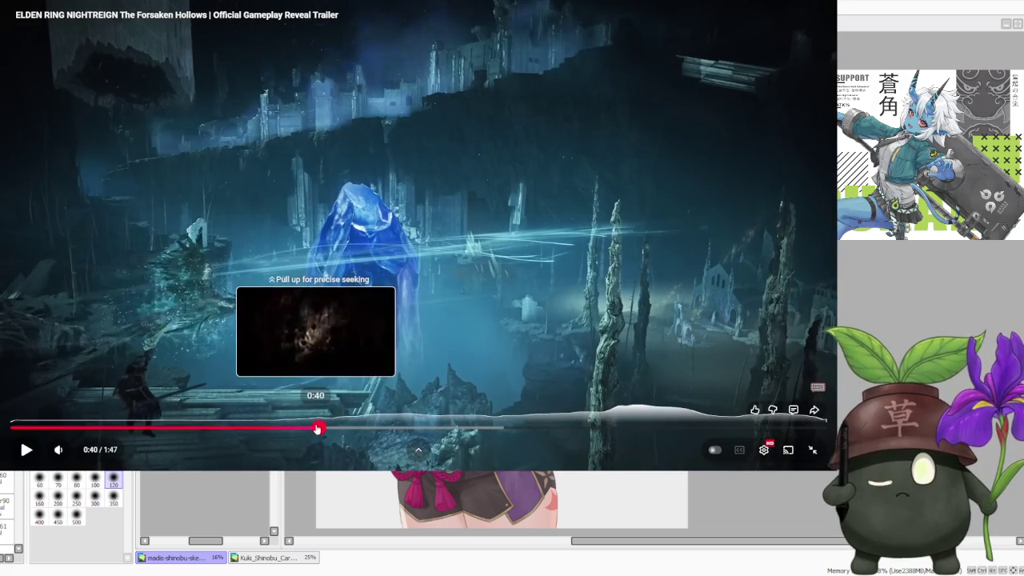
pyautogui.click(316, 427)
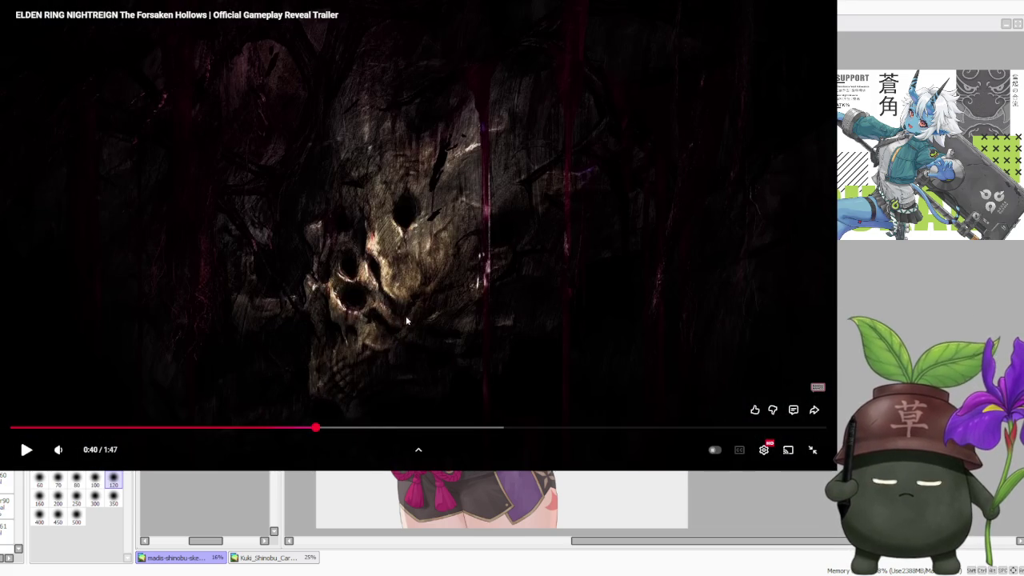
pyautogui.click(641, 290)
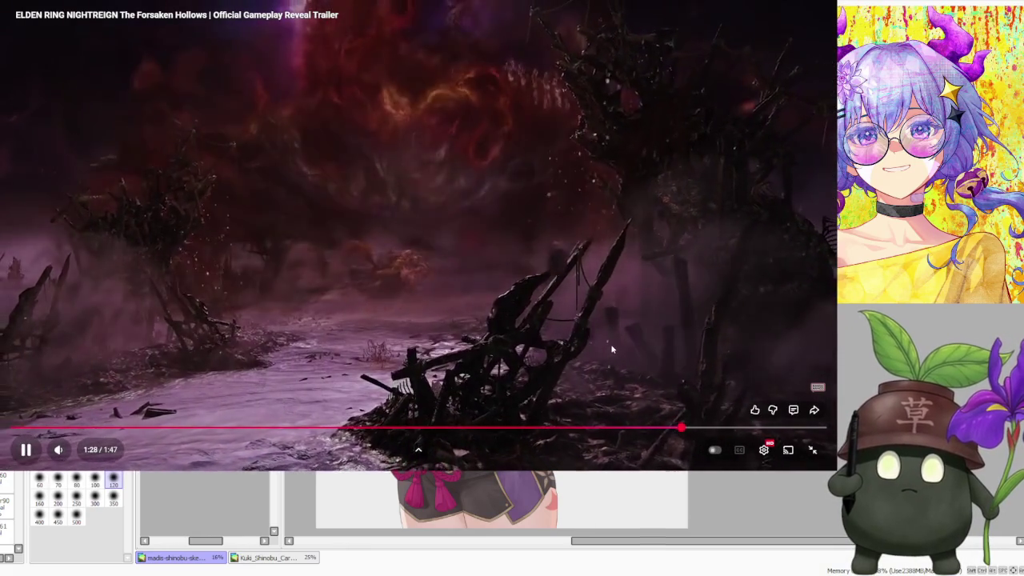
# - Pause at 1:28 and 1:41, then replay the 0:09 castle landscape to 0:11
pyautogui.click(592, 328)
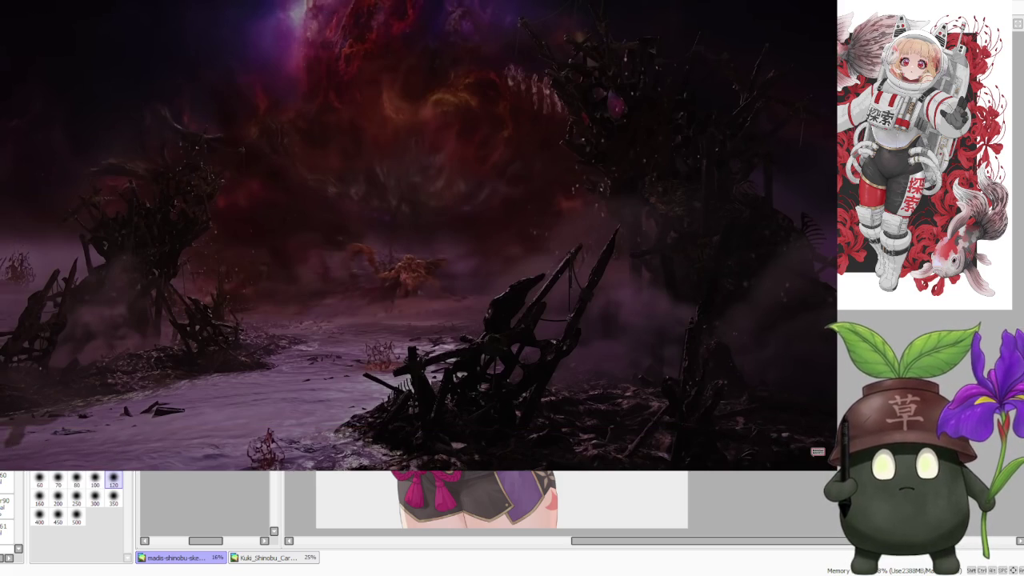
pyautogui.click(505, 302)
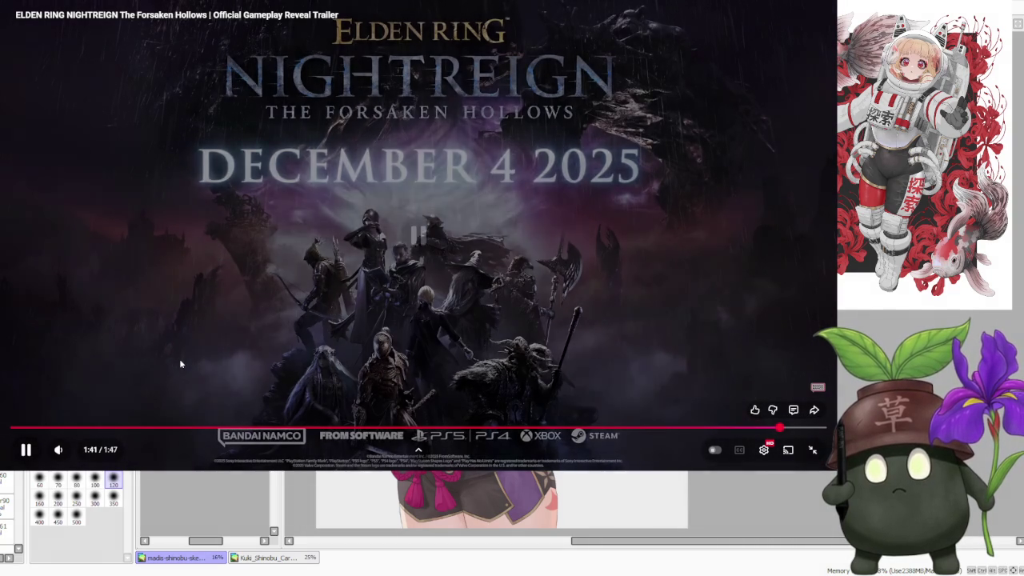
pyautogui.click(160, 365)
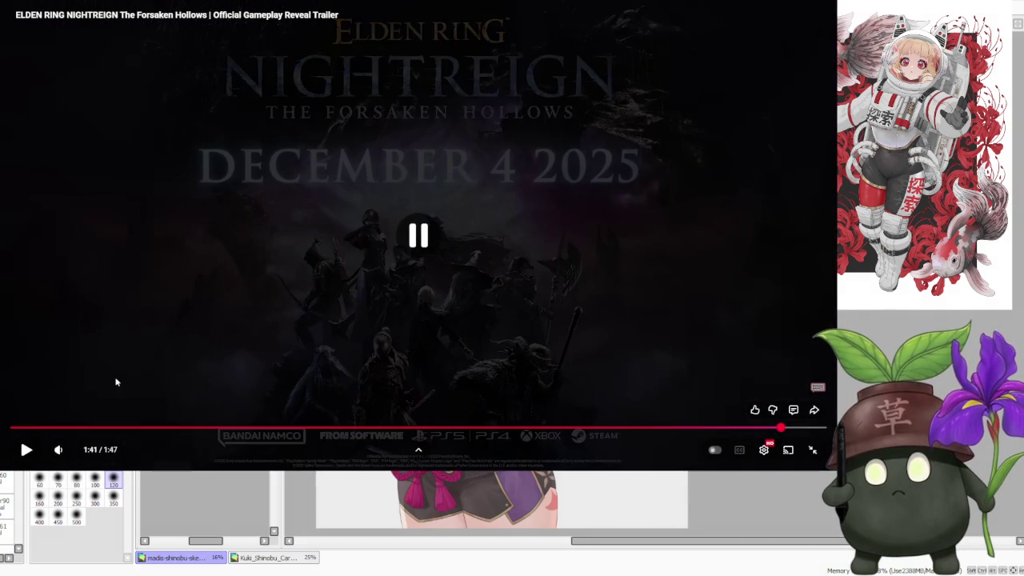
pyautogui.click(81, 424)
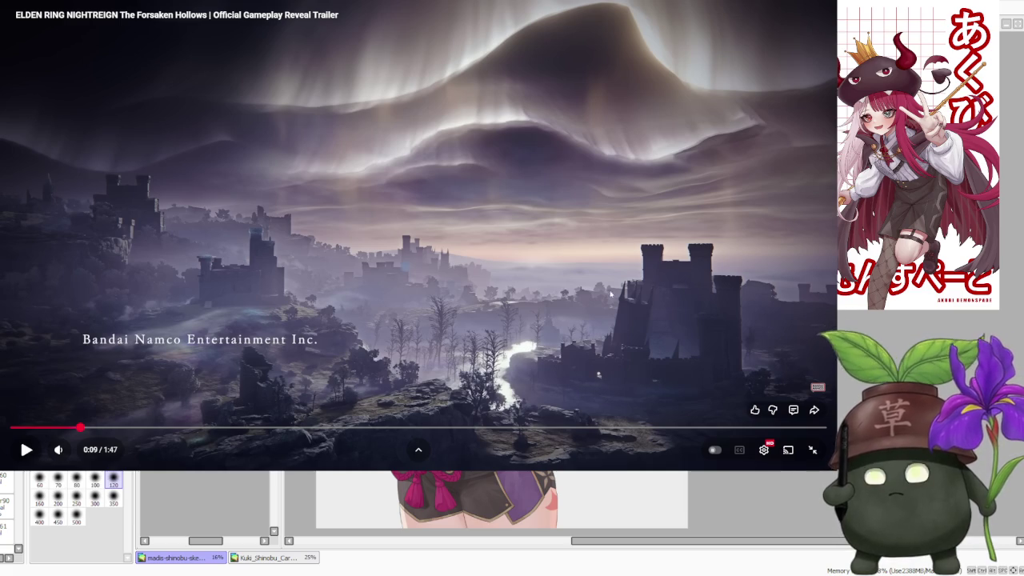
pyautogui.click(469, 307)
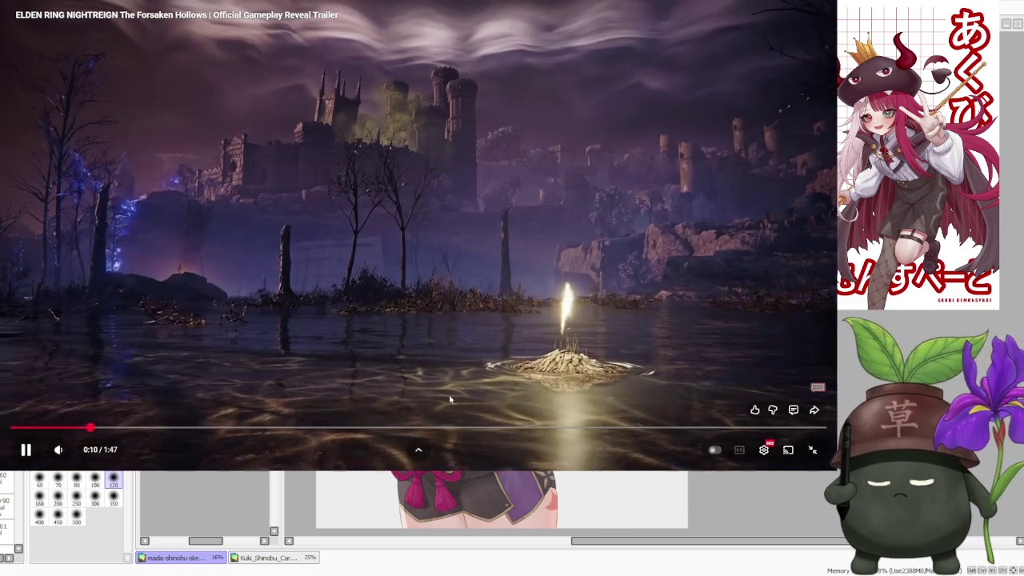
pyautogui.click(450, 399)
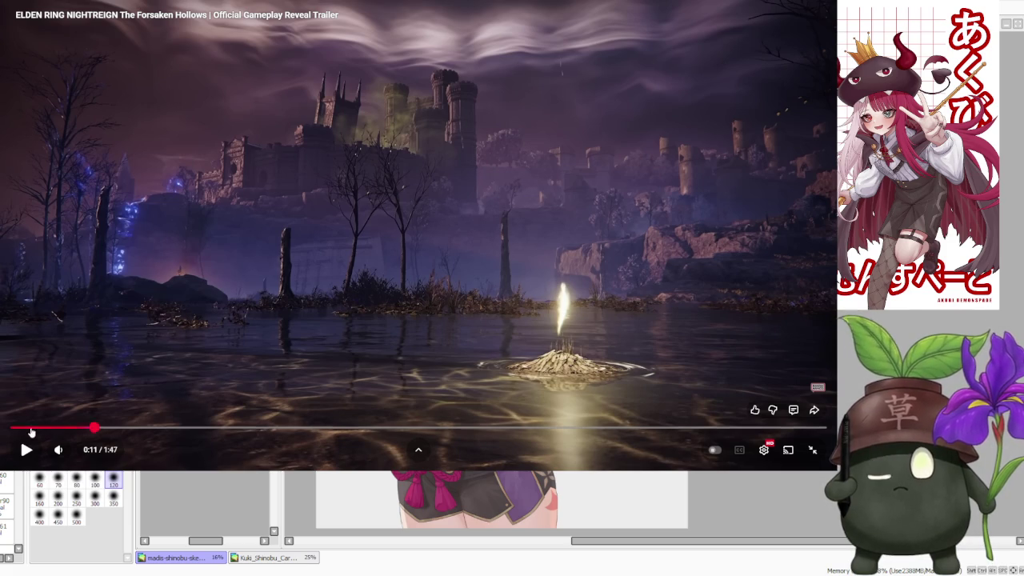
# - Rewind to 0:08, play to 0:14, then scrub between the 0:30 fight and 0:36 dragon scene
pyautogui.click(76, 427)
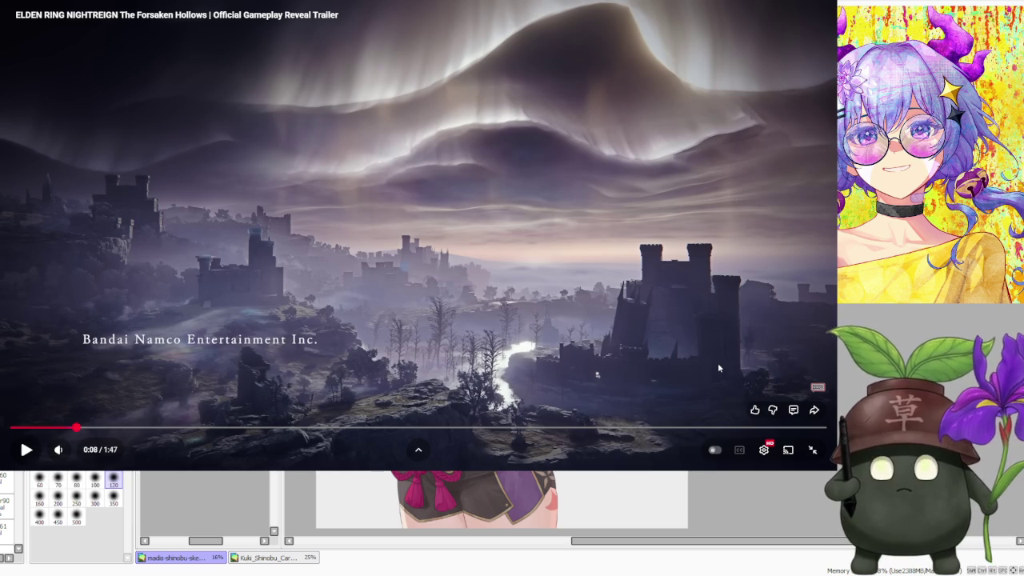
pyautogui.click(608, 325)
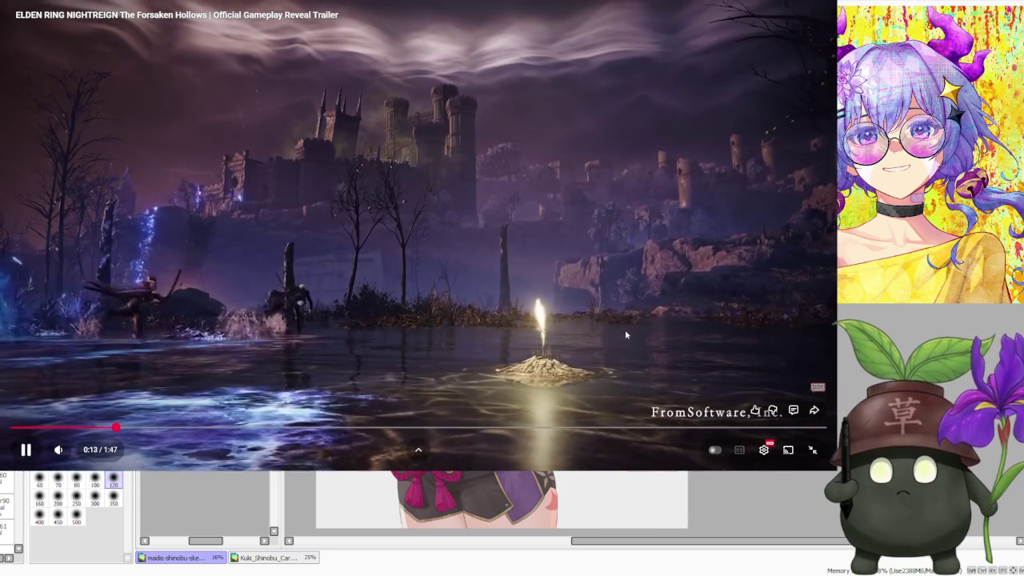
pyautogui.click(626, 335)
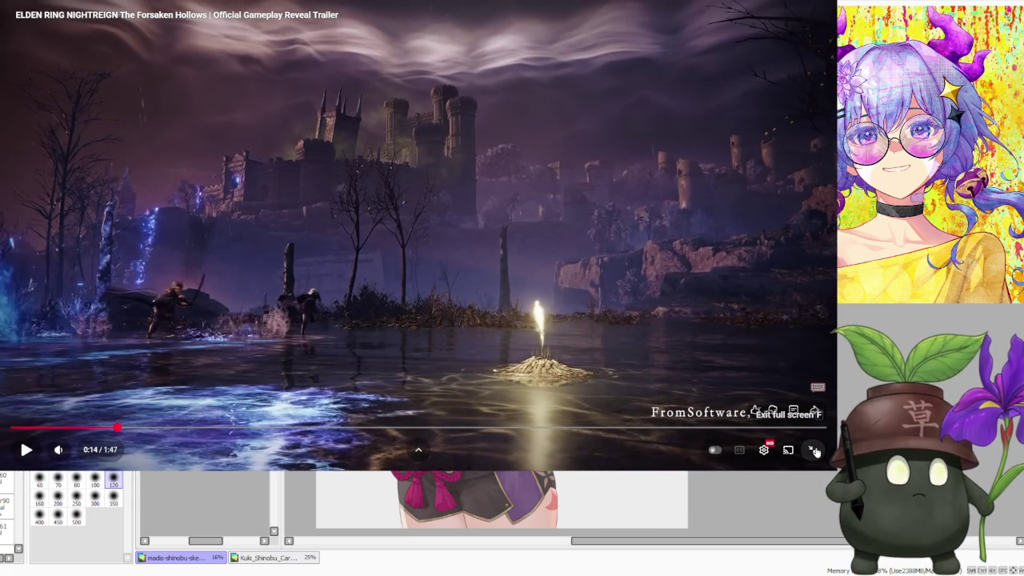
pyautogui.click(256, 426)
pyautogui.click(274, 427)
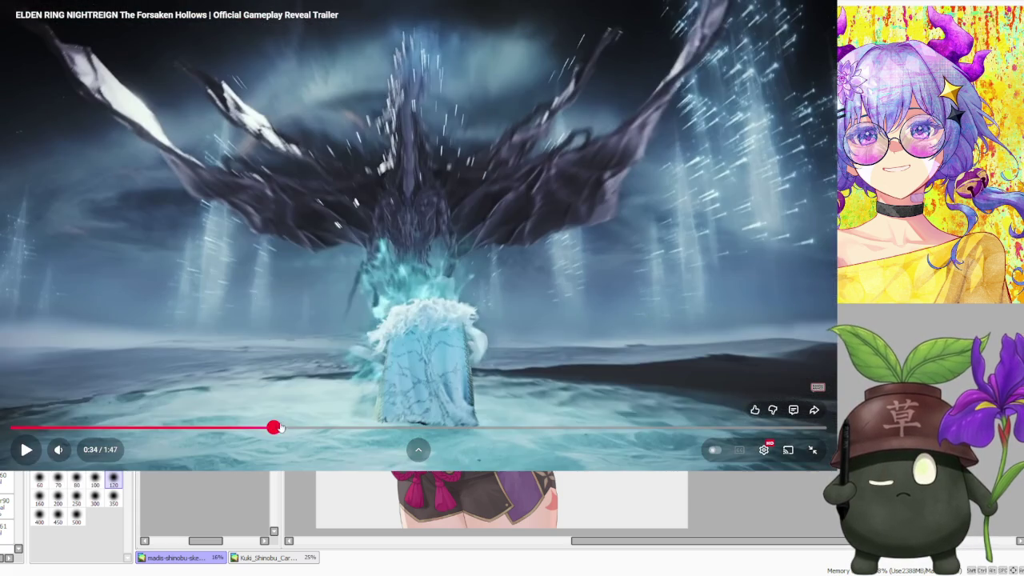
pyautogui.click(287, 428)
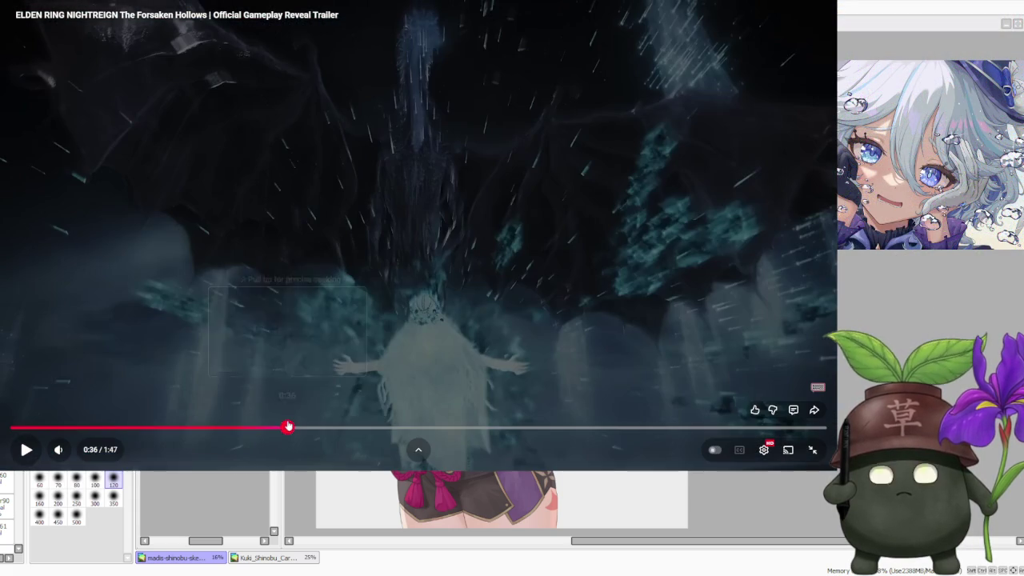
pyautogui.click(243, 428)
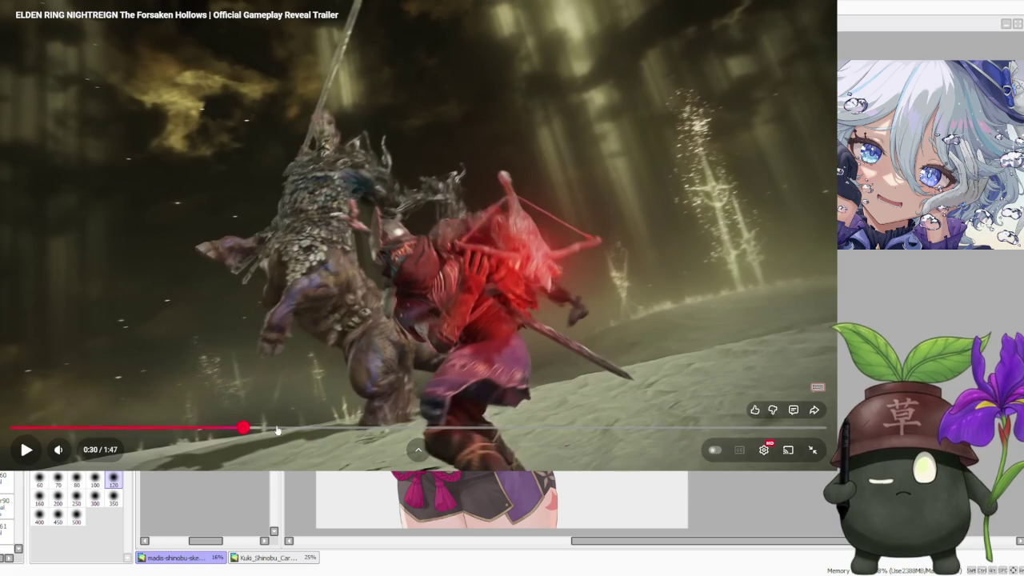
pyautogui.click(288, 428)
# - Play from 0:36, rewind to 0:05, pause at 0:12 and exit full screen
pyautogui.click(375, 336)
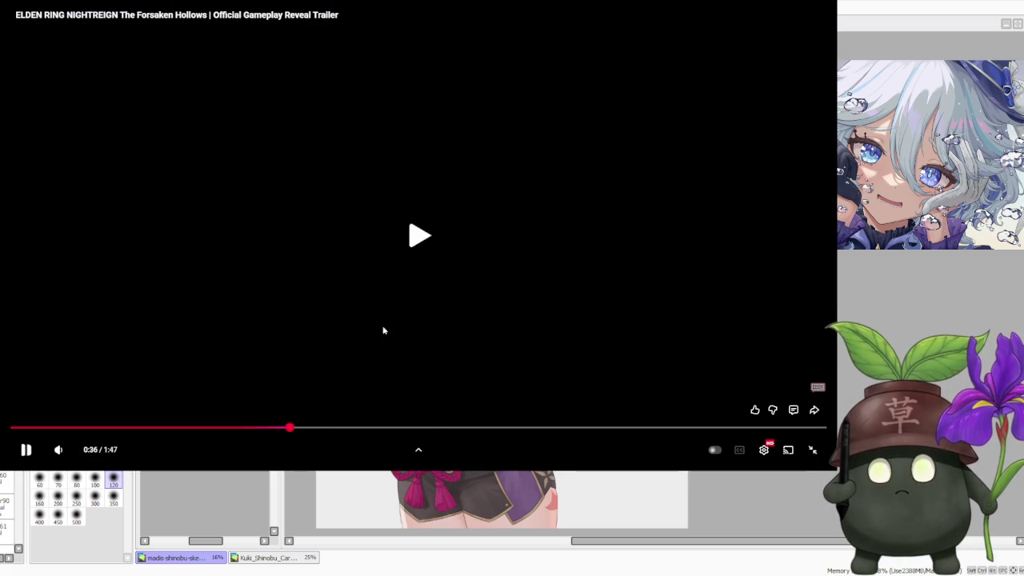
pyautogui.click(642, 307)
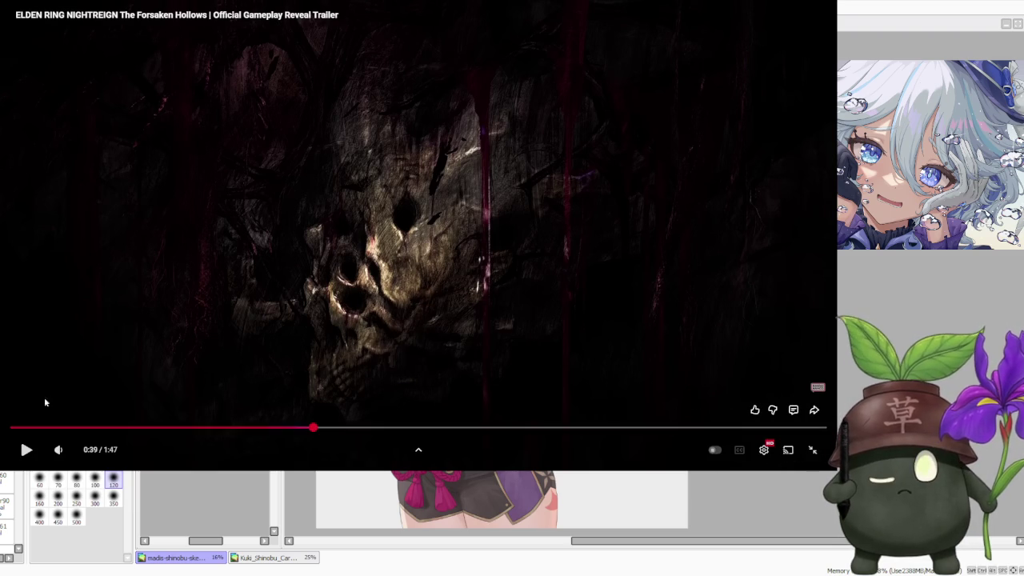
pyautogui.click(55, 427)
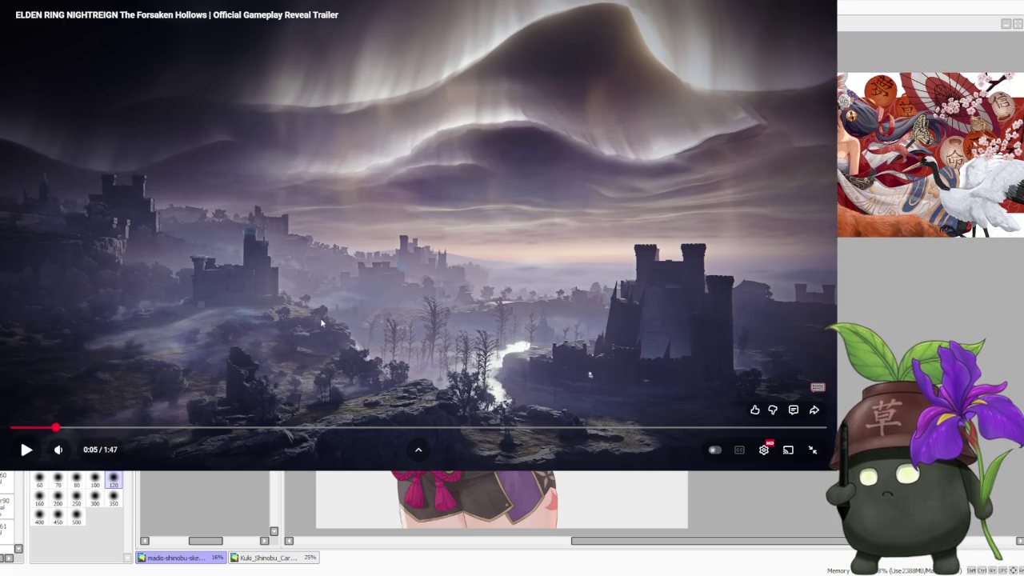
pyautogui.click(362, 340)
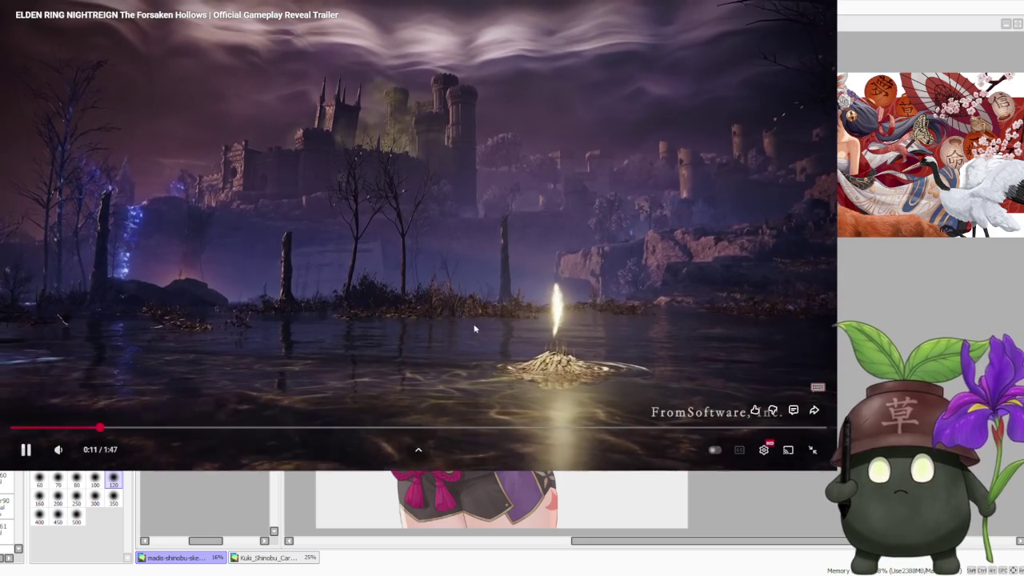
pyautogui.click(452, 326)
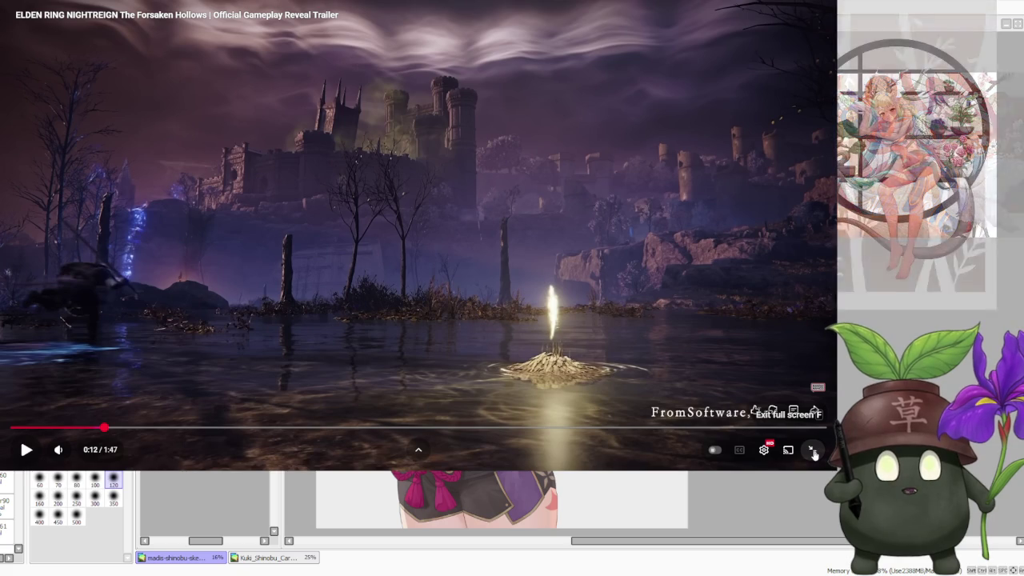
pyautogui.click(813, 452)
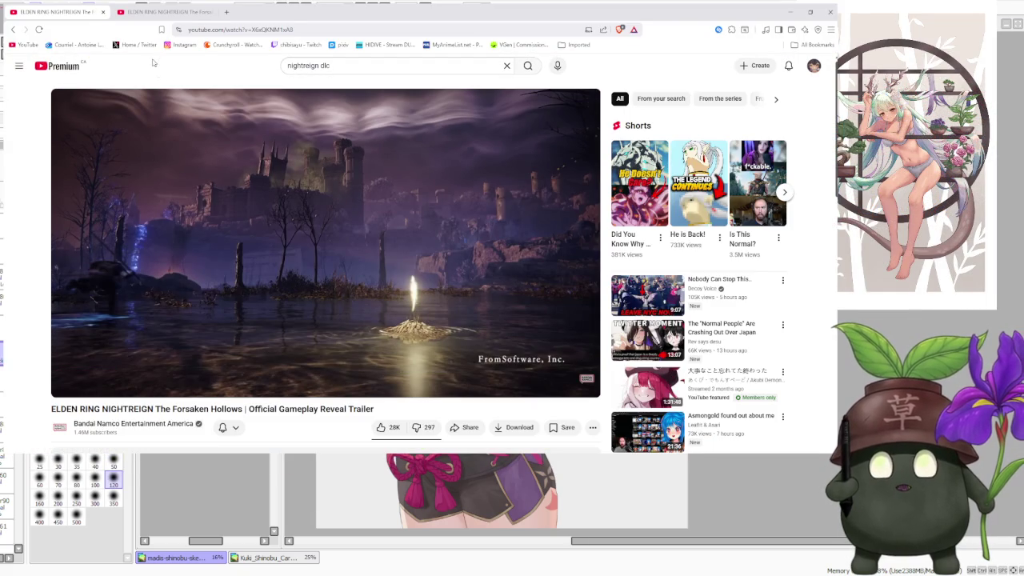
# - Watch the Scholar Character Trailer full screen and scrub to its gameplay part
pyautogui.hotkey('ctrl', 'Tab')
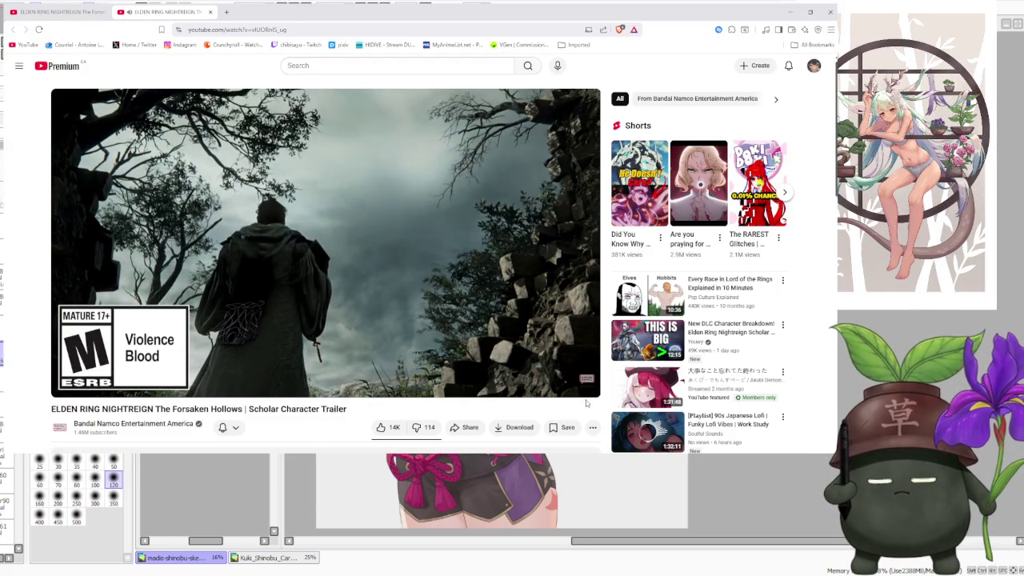
pyautogui.click(582, 384)
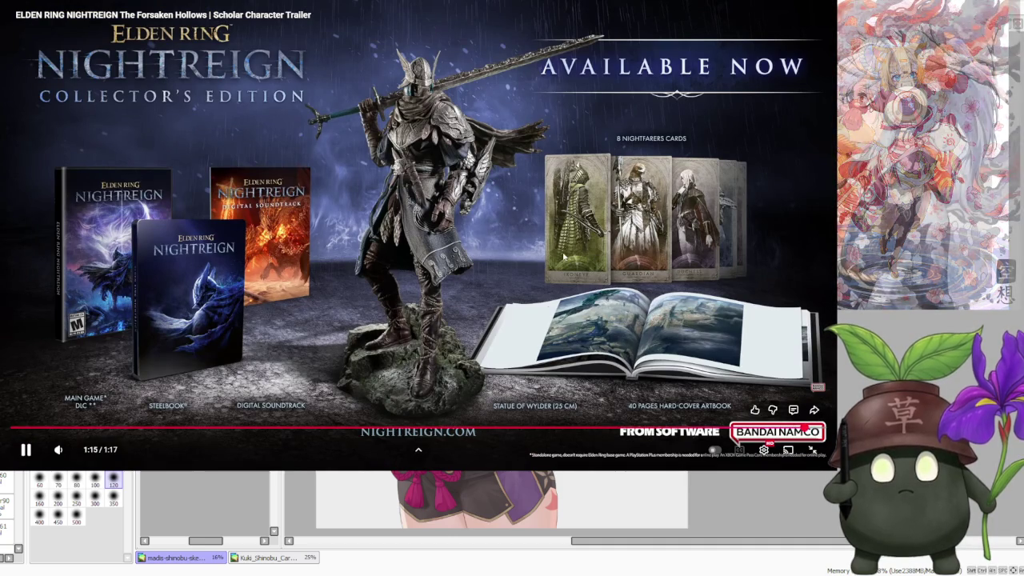
pyautogui.moveTo(190, 429); pyautogui.dragTo(313, 428)
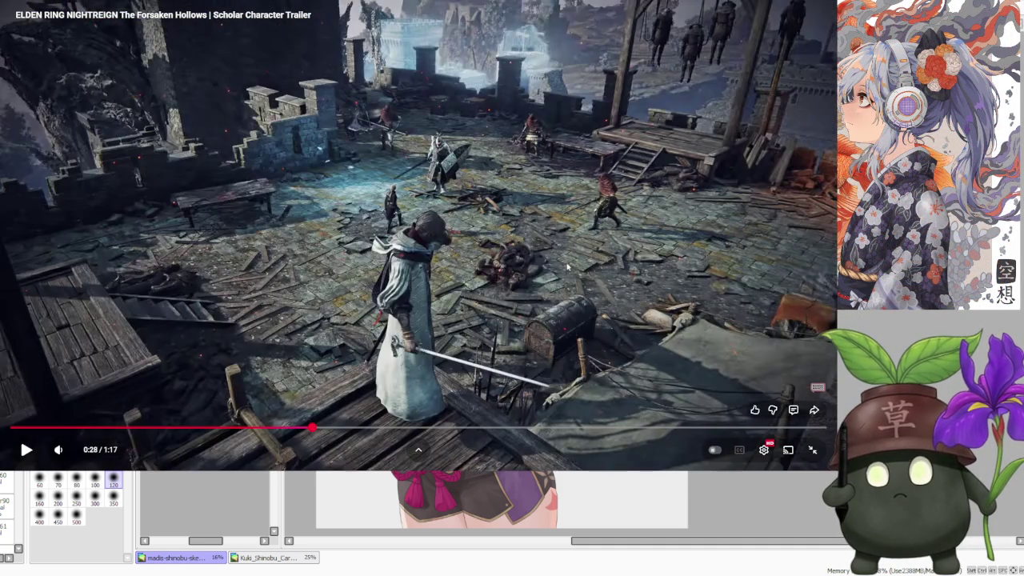
# - Replay the Scholar trailer's combat section from 0:34 several times
pyautogui.click(533, 124)
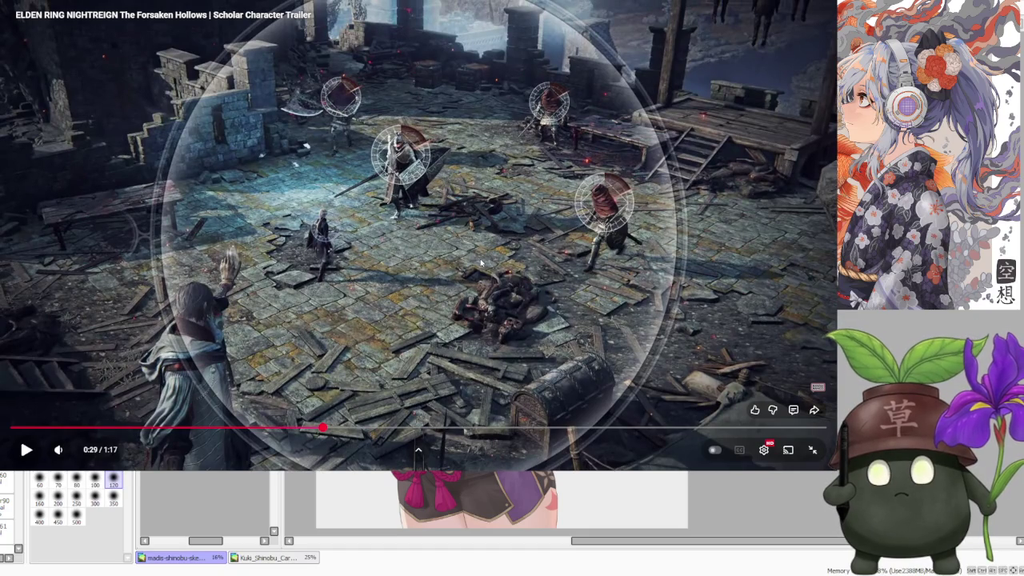
pyautogui.click(388, 151)
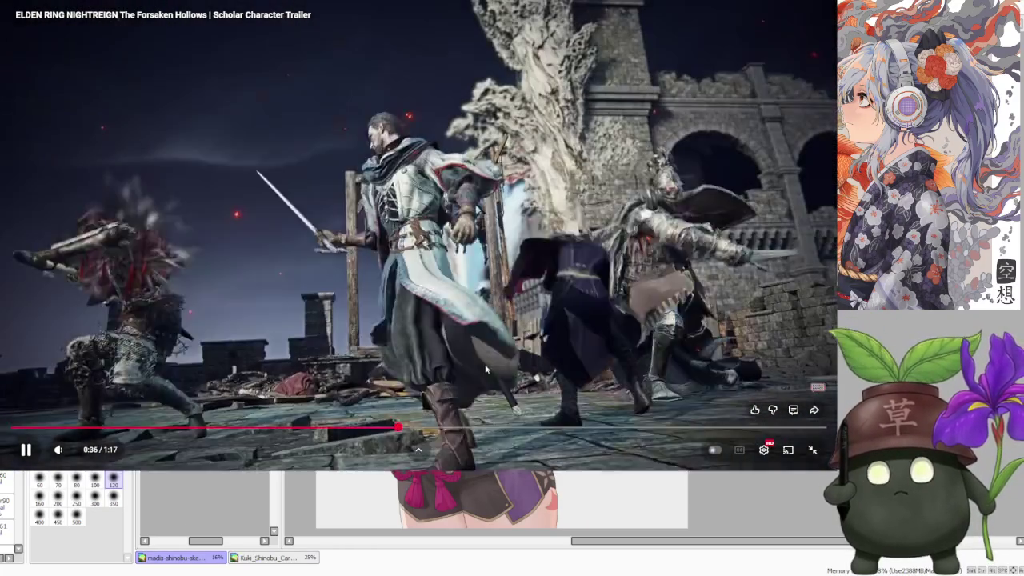
pyautogui.click(417, 430)
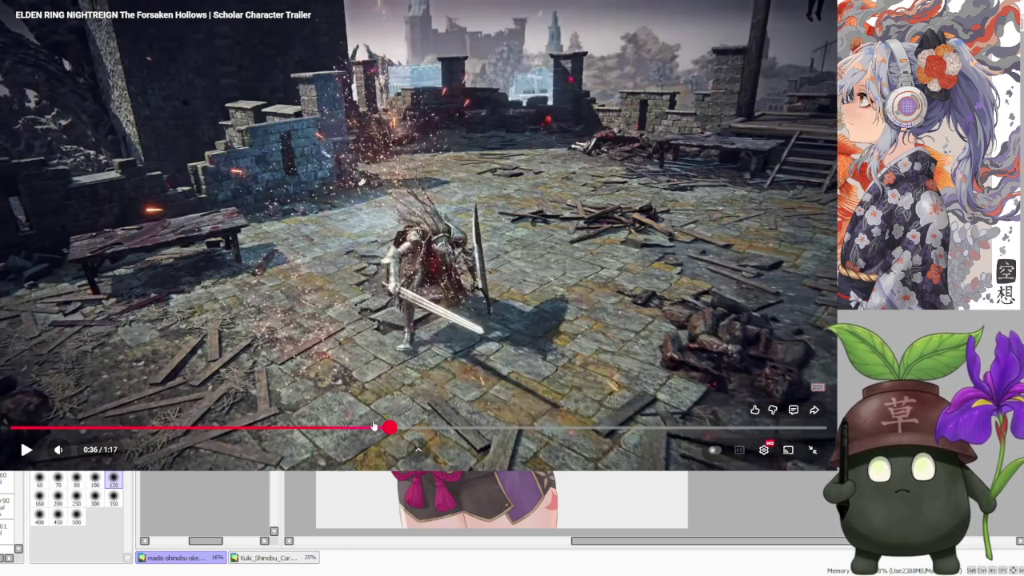
pyautogui.click(372, 427)
pyautogui.click(425, 309)
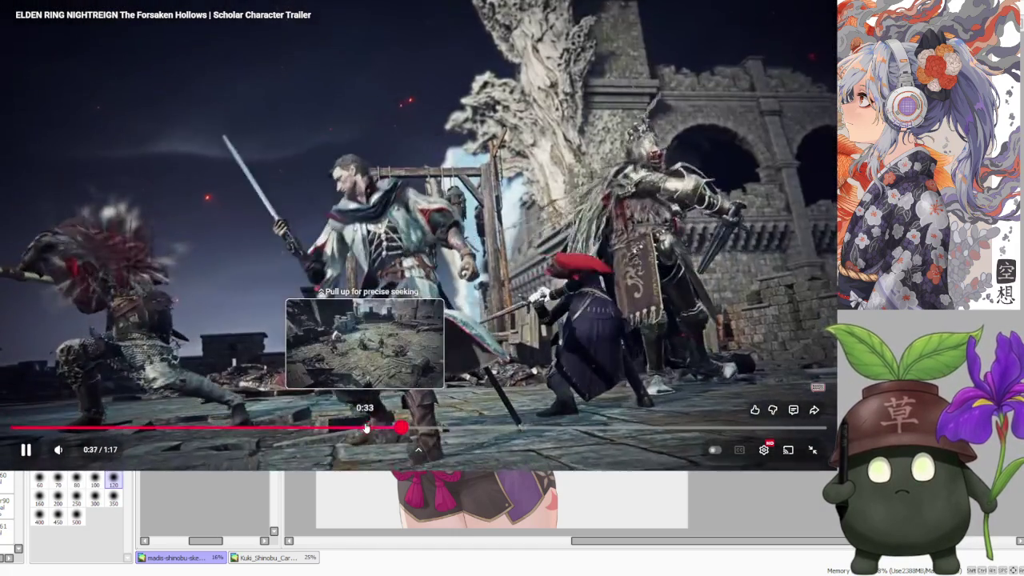
pyautogui.click(358, 428)
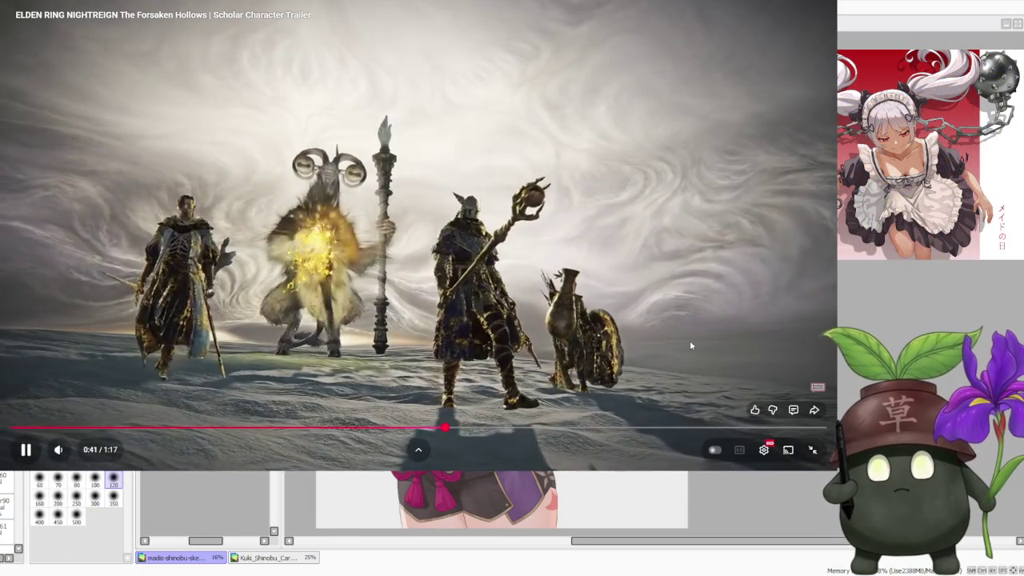
# - Leave full screen and go to the Bandai Namco channel's Videos list
pyautogui.click(811, 449)
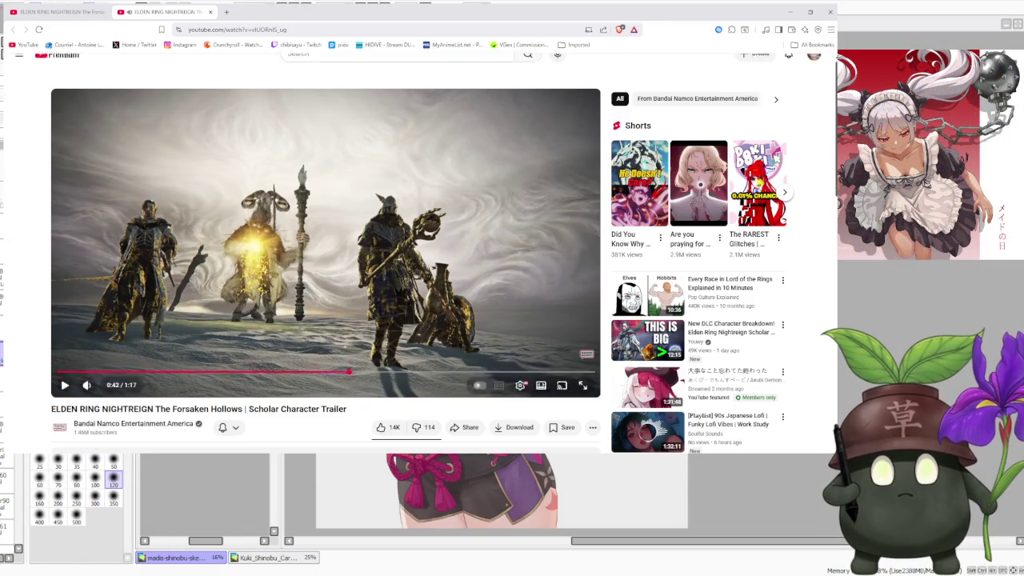
pyautogui.click(67, 432)
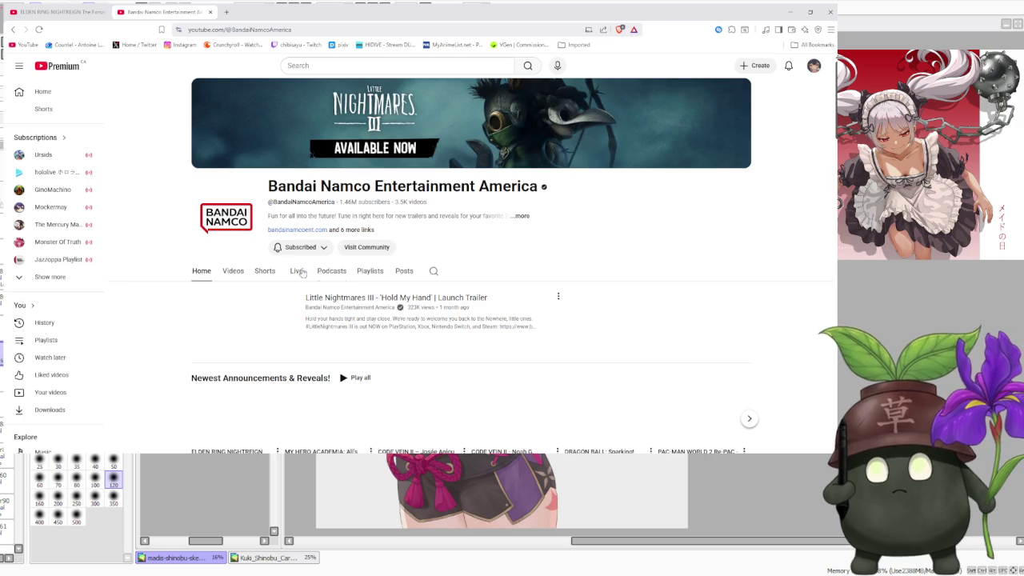
pyautogui.click(232, 272)
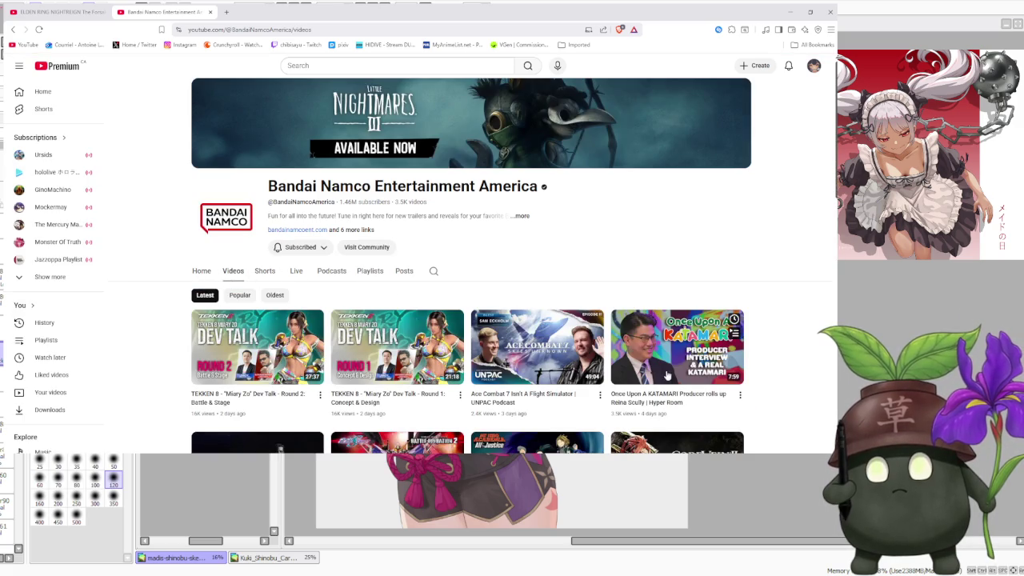
# - Find and open the CODE VEIN II Josée Anjou Character Trailer from the uploads grid
pyautogui.scroll(-3, 666, 376)
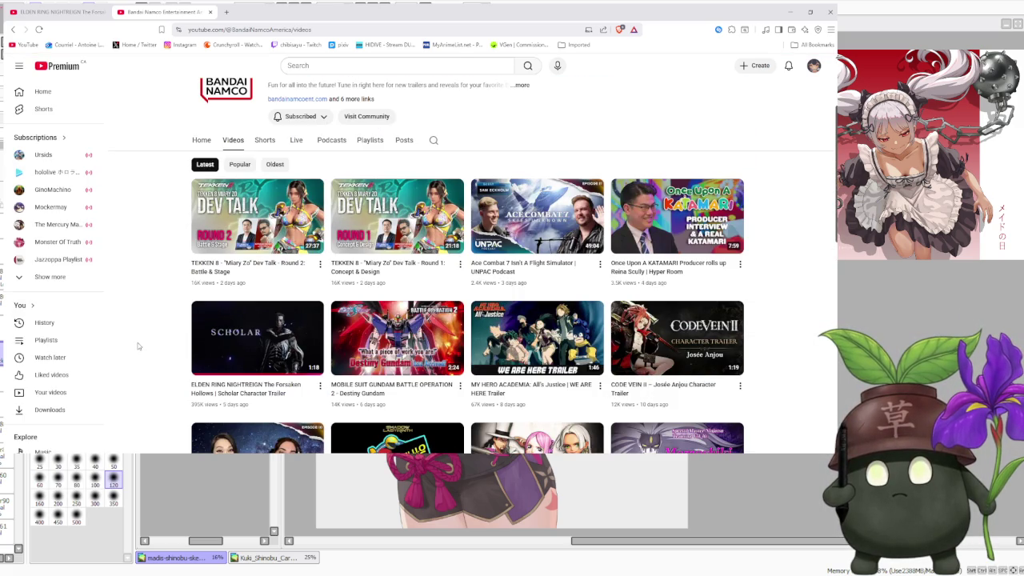
pyautogui.scroll(-1, 769, 364)
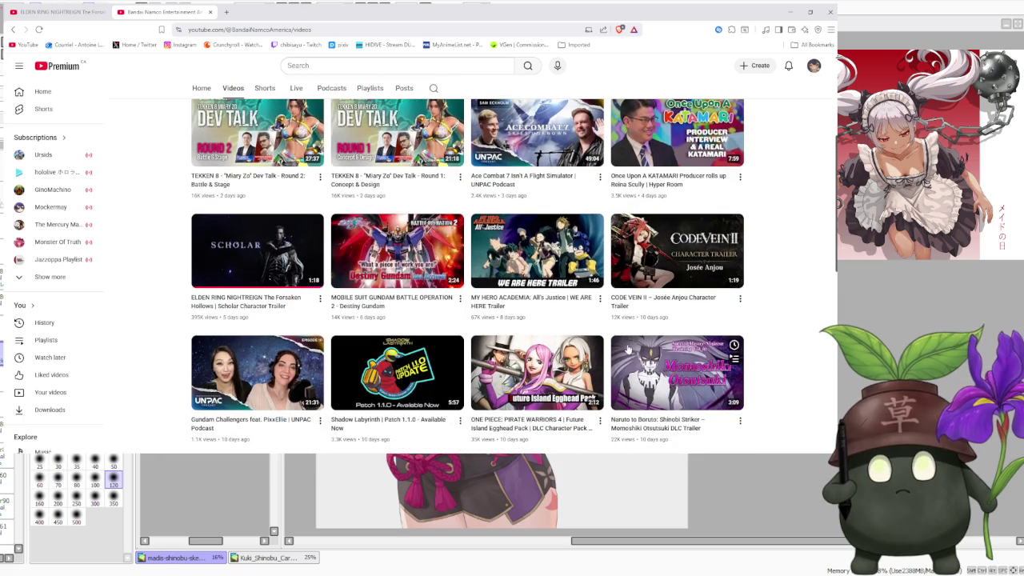
pyautogui.moveTo(677, 338)
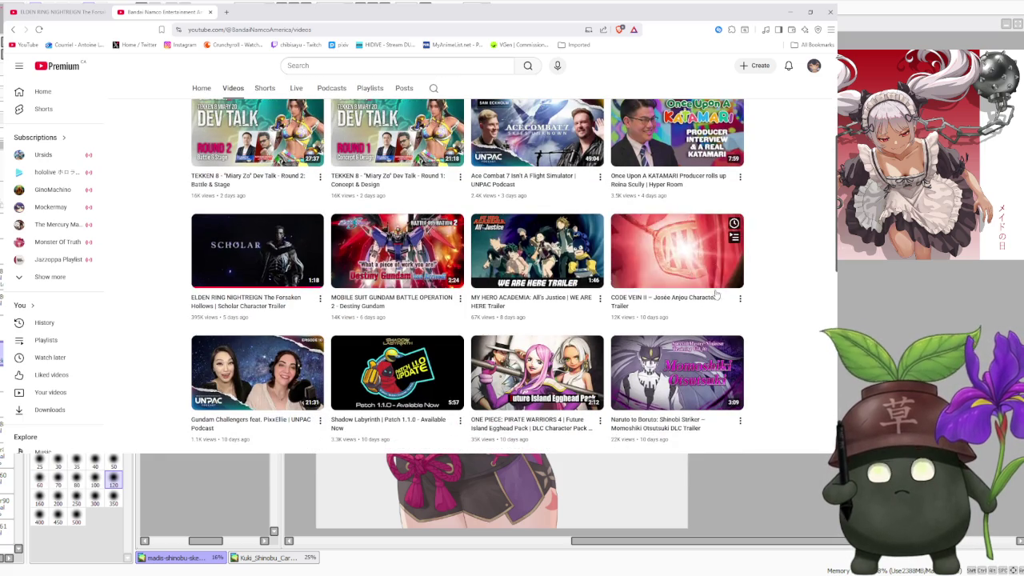
pyautogui.scroll(-1, 725, 314)
pyautogui.scroll(-1, 723, 312)
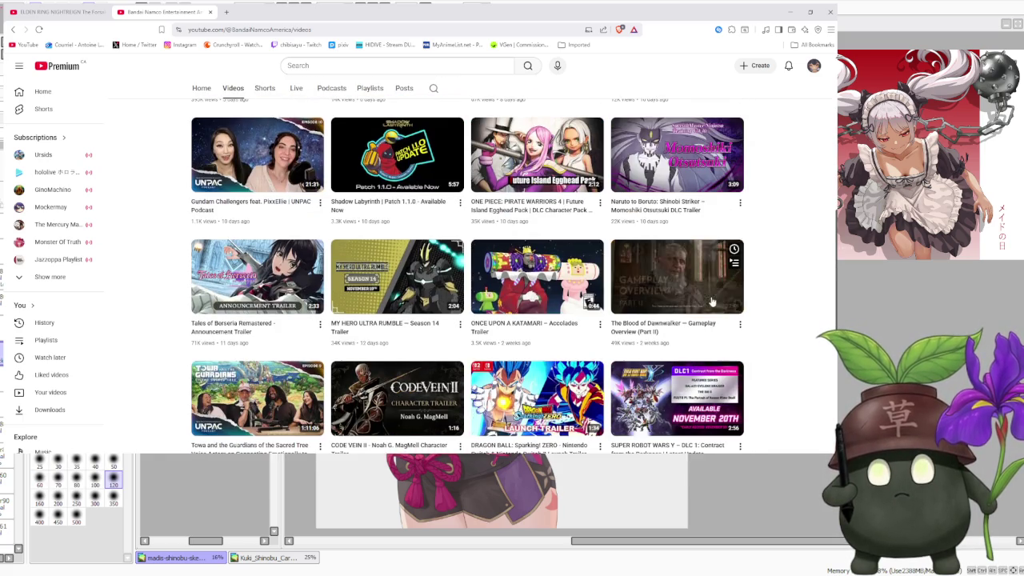
pyautogui.scroll(-2, 711, 301)
pyautogui.scroll(1, 608, 288)
pyautogui.scroll(-1, 480, 272)
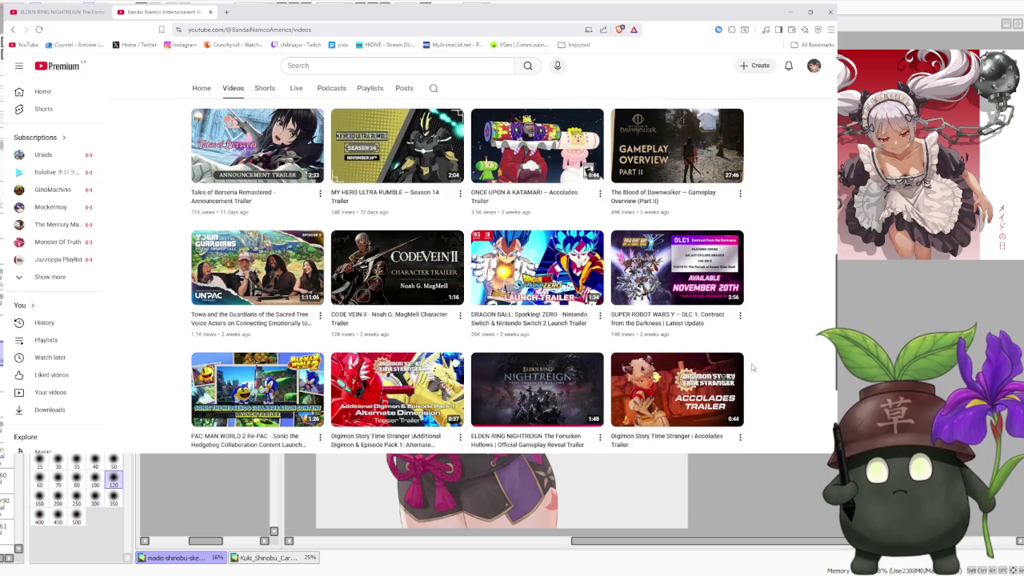
pyautogui.scroll(-2, 752, 368)
pyautogui.scroll(2, 721, 346)
pyautogui.scroll(2, 722, 345)
pyautogui.scroll(2, 719, 345)
pyautogui.scroll(2, 718, 346)
pyautogui.scroll(2, 712, 346)
pyautogui.scroll(-1, 672, 342)
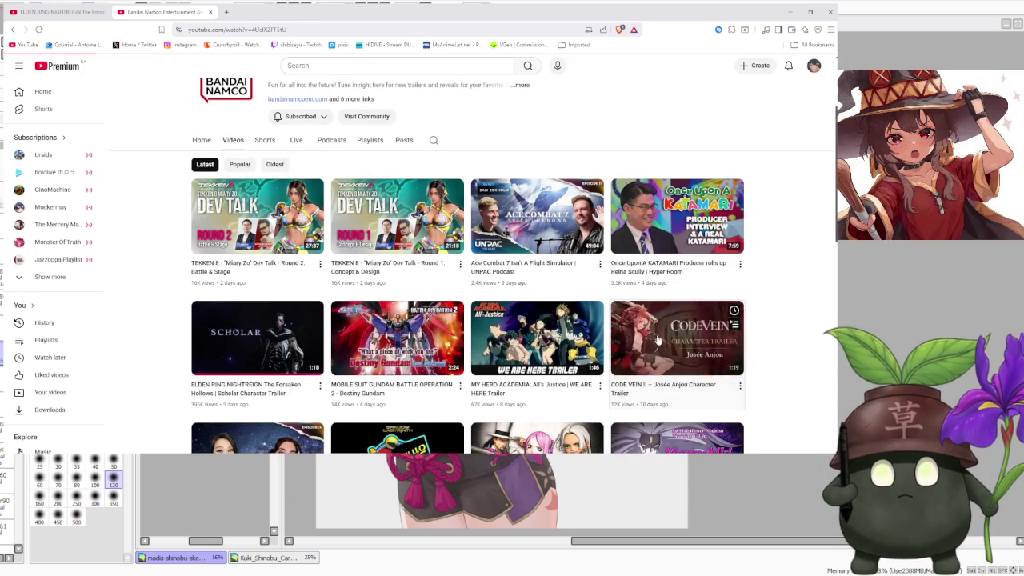
pyautogui.click(657, 340)
# - Reload the page with F5 to clear the playback error and play the Josée Anjou trailer full screen
pyautogui.click(584, 386)
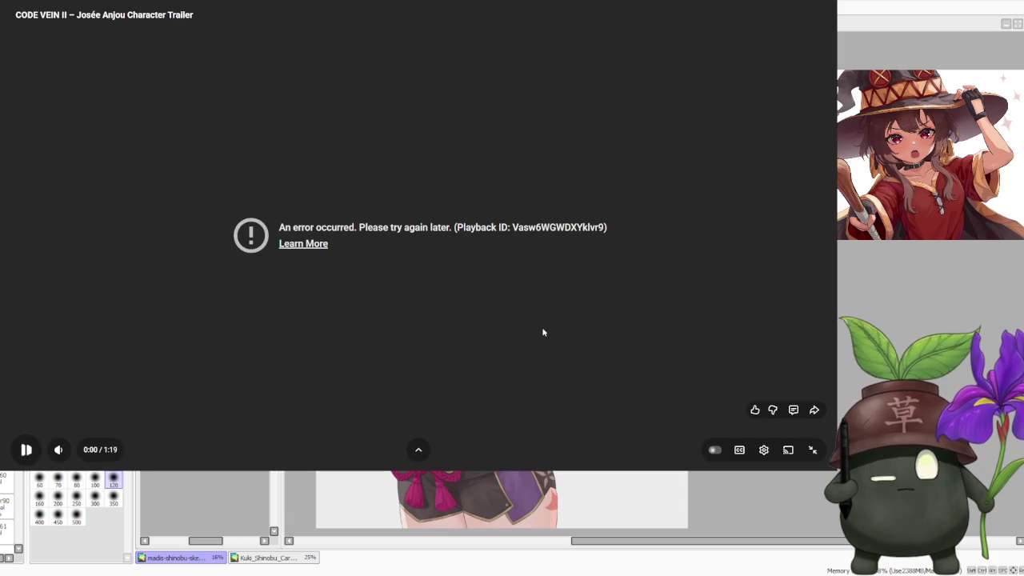
pyautogui.click(812, 450)
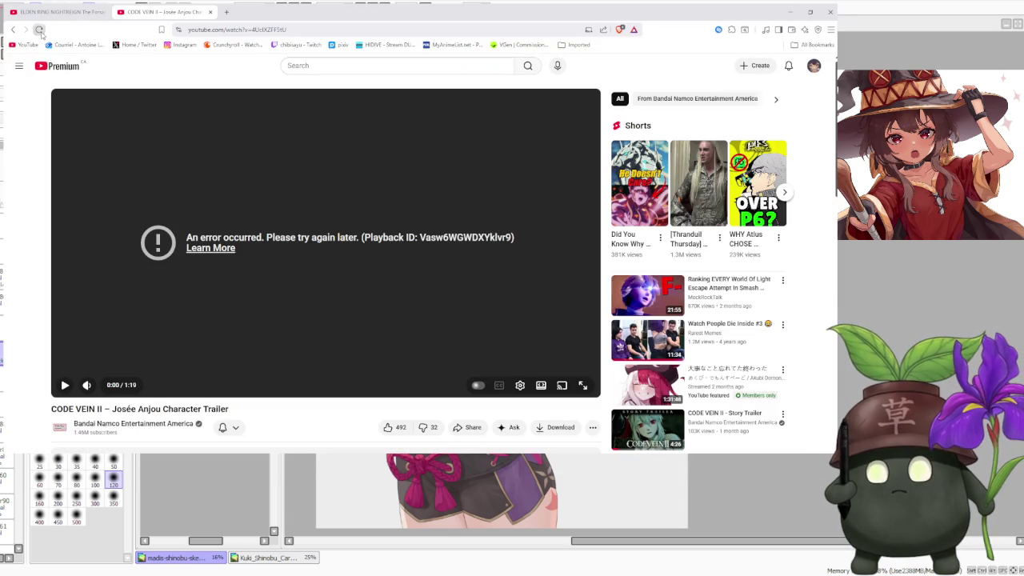
pyautogui.press('F5')
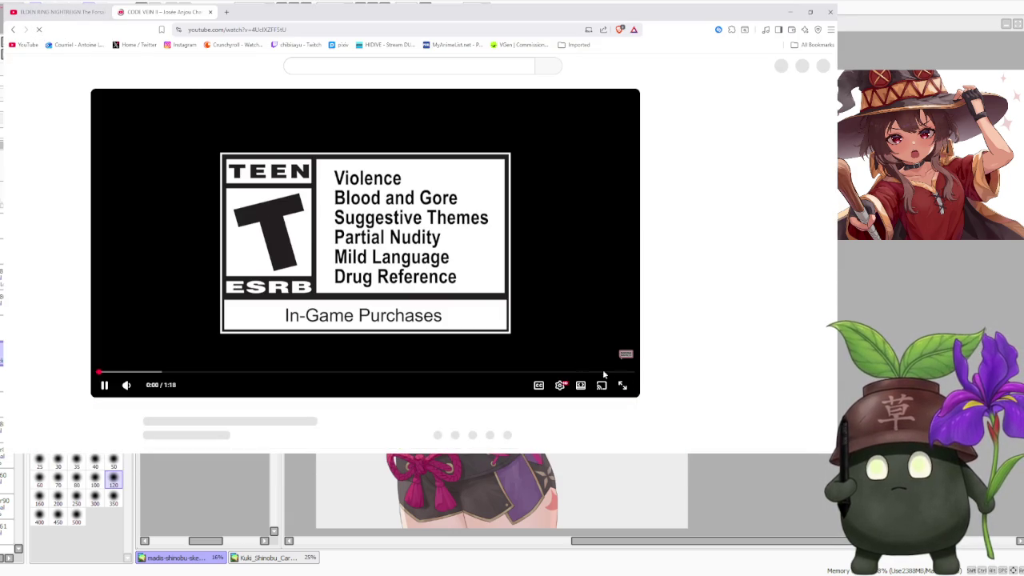
pyautogui.press('space')
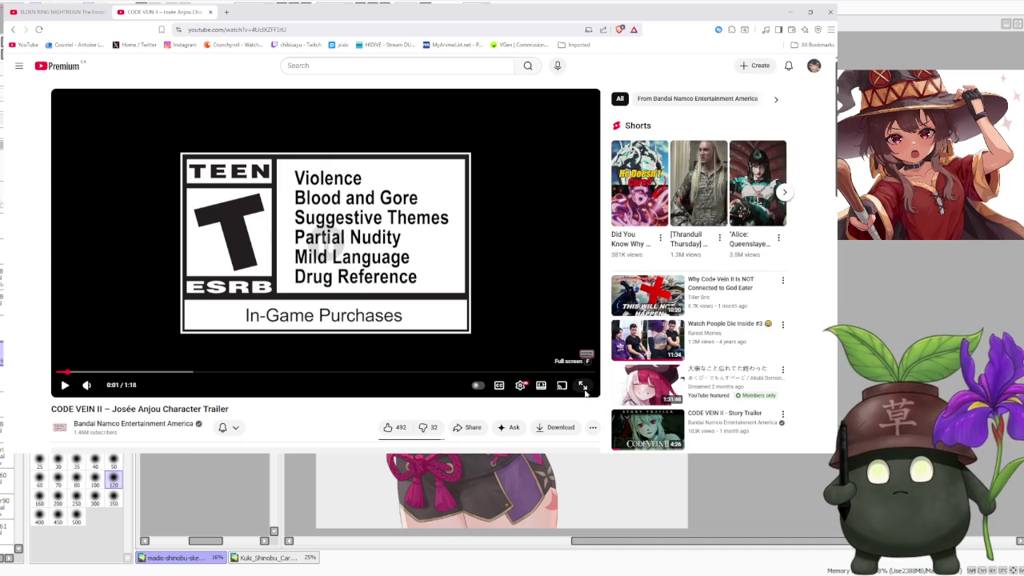
pyautogui.click(583, 388)
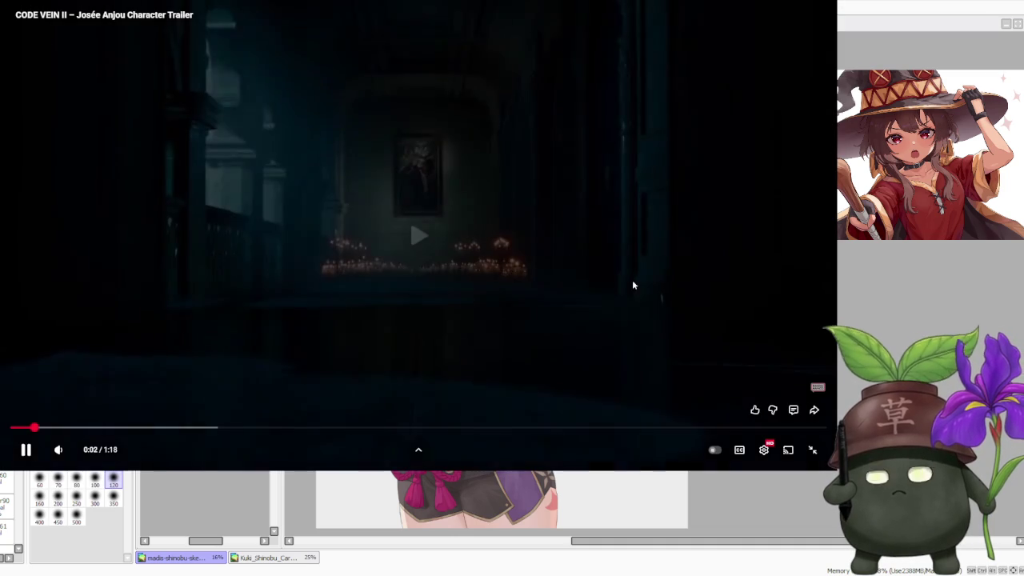
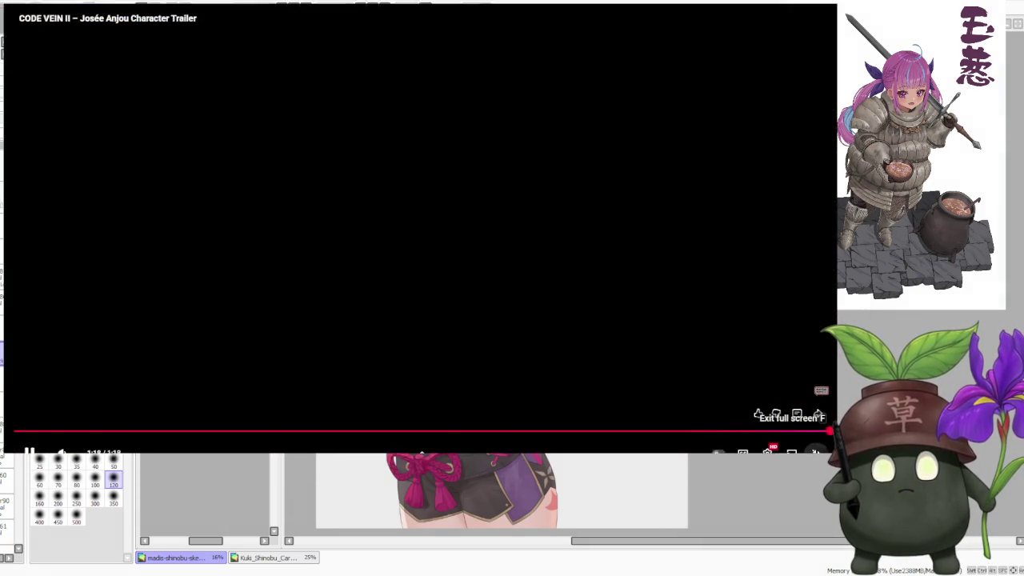
# - Exit the full-screen YouTube trailer and switch from the browser back to the illustration
pyautogui.click(814, 451)
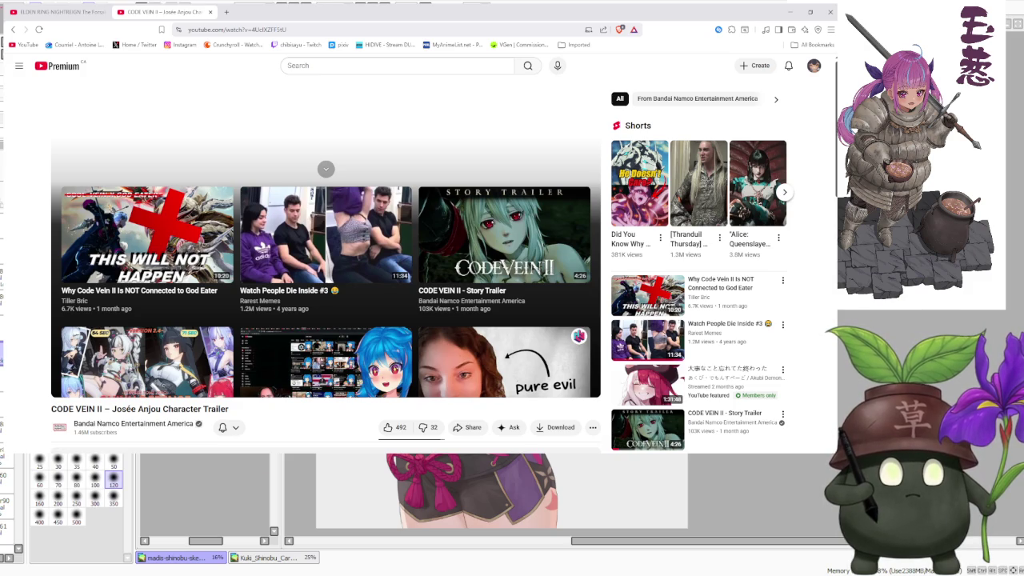
pyautogui.hotkey('alt', 'Tab')
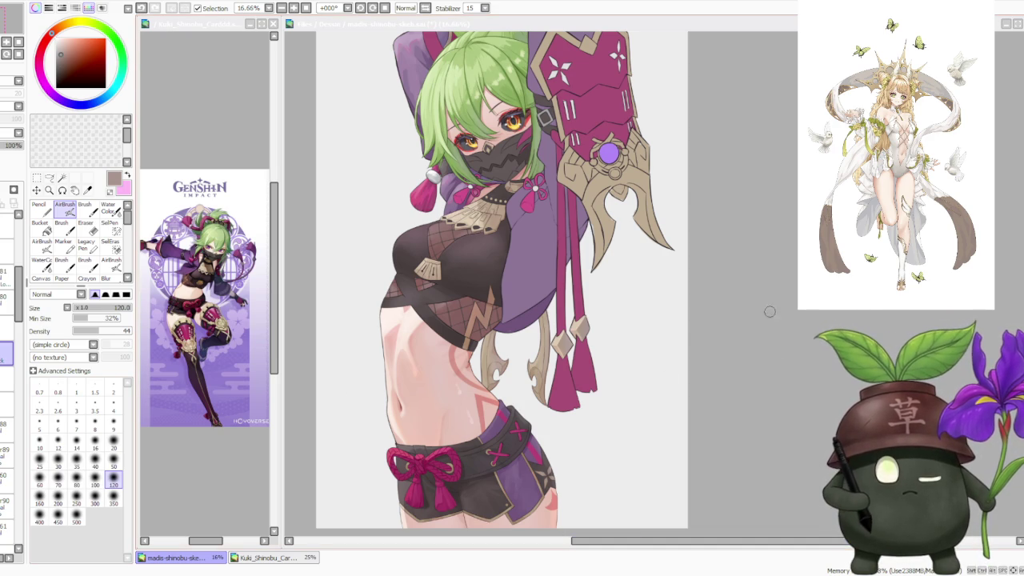
# - Zoom the canvas to 25% on the head and switch from the airbrush to the regular Brush
pyautogui.click(705, 292)
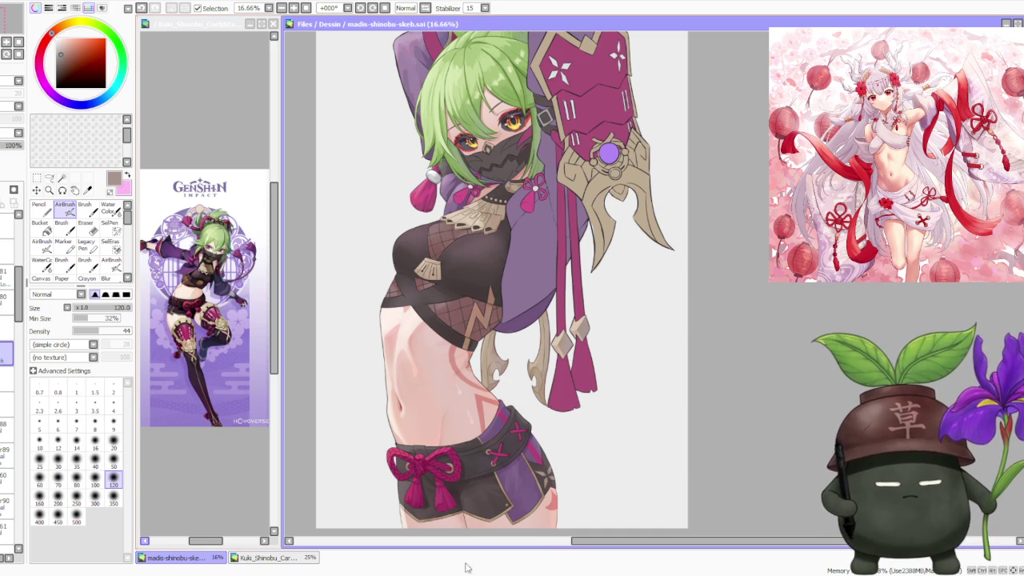
pyautogui.scroll(-1, 459, 260)
pyautogui.scroll(-1, 460, 261)
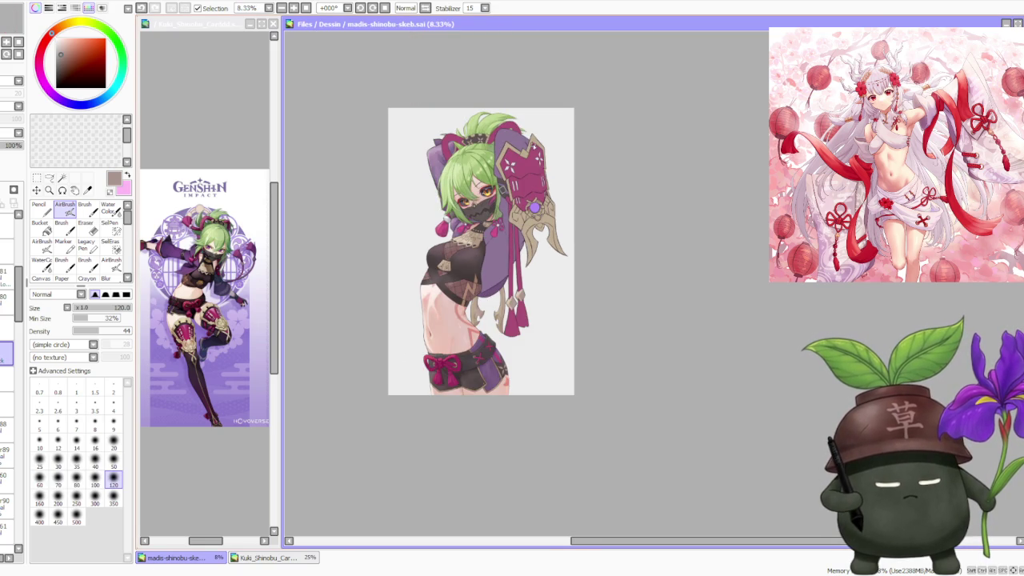
pyautogui.scroll(1, 509, 112)
pyautogui.scroll(3, 491, 139)
pyautogui.scroll(-2, 486, 146)
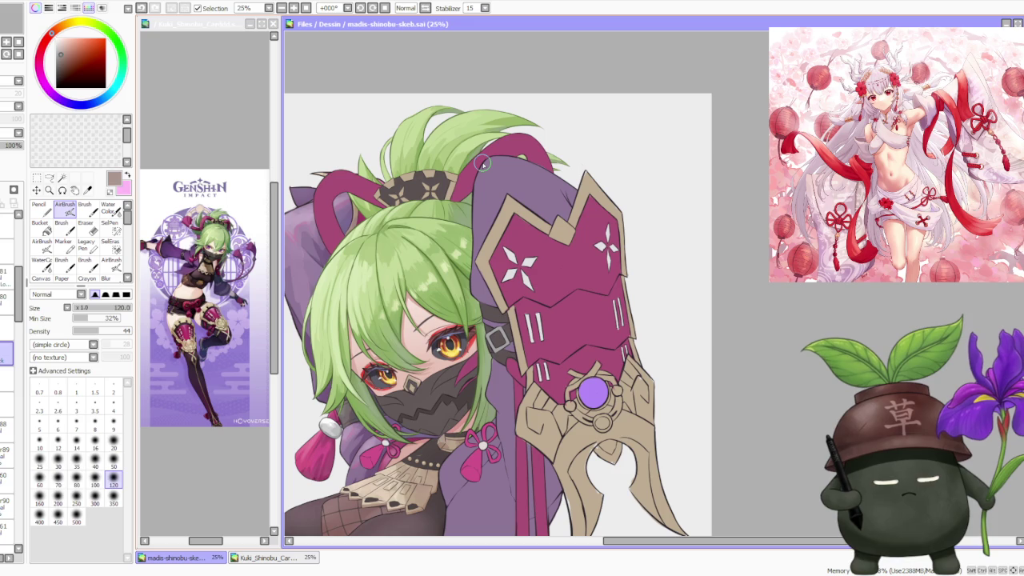
pyautogui.click(85, 210)
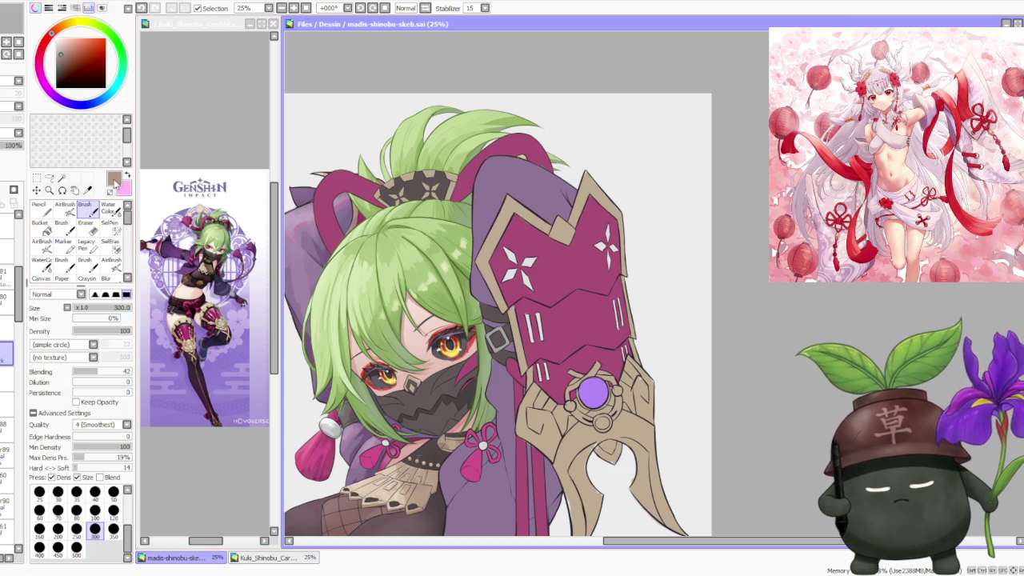
# - Sample the hood purple and brush it over the green hair atop the hood
pyautogui.keyDown('alt'); pyautogui.click(496, 164); pyautogui.keyUp('alt')
pyautogui.scroll(2, 528, 163)
pyautogui.moveTo(533, 164); pyautogui.dragTo(529, 163)
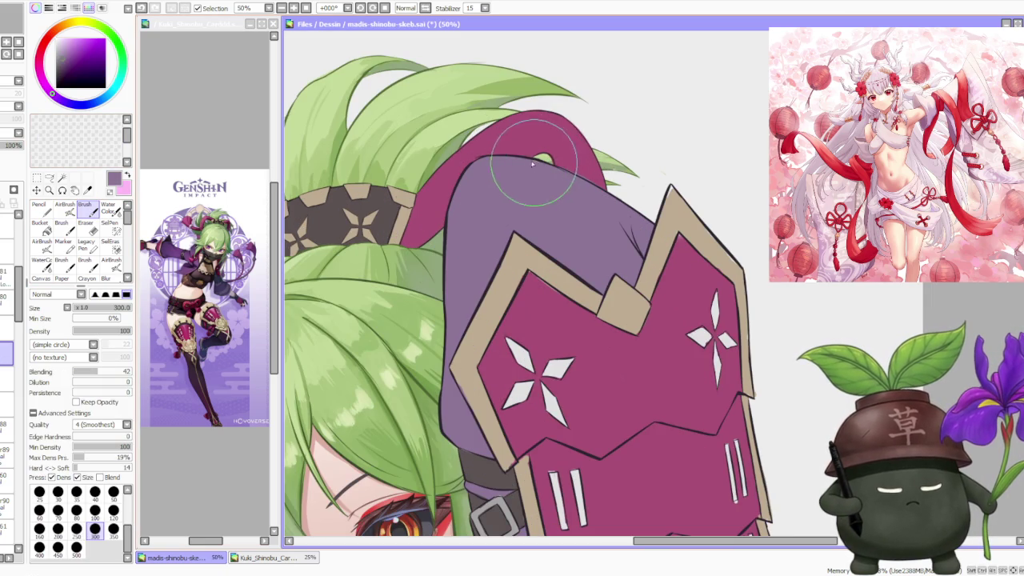
pyautogui.scroll(-2, 529, 163)
pyautogui.scroll(-1, 506, 144)
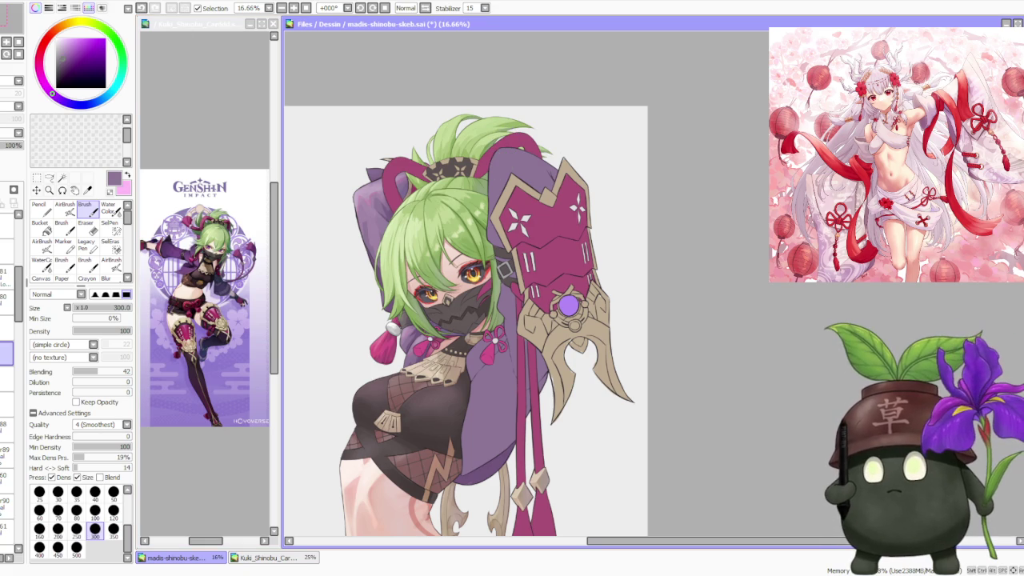
# - Step away from SAI briefly, then return and pick a slightly adjusted painting colour
pyautogui.hotkey('alt', 'Tab')
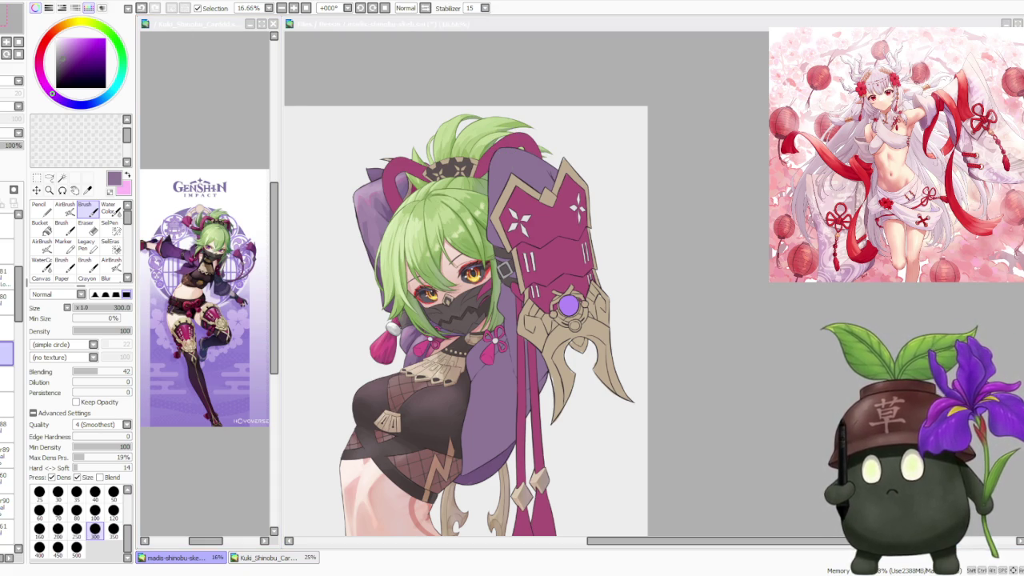
pyautogui.hotkey('alt', 'Tab')
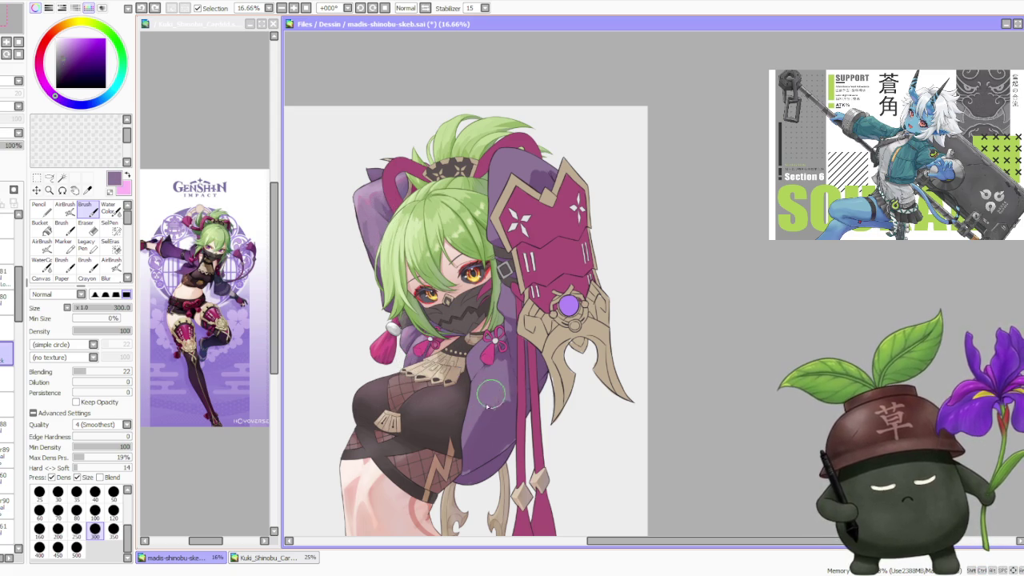
pyautogui.keyDown('alt'); pyautogui.click(384, 217); pyautogui.keyUp('alt')
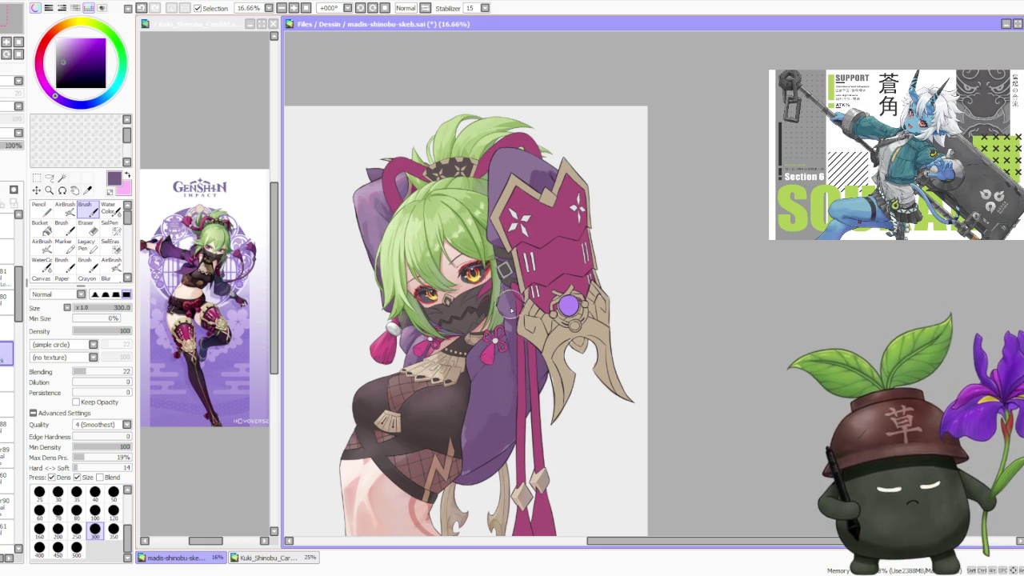
pyautogui.press('ctrl')
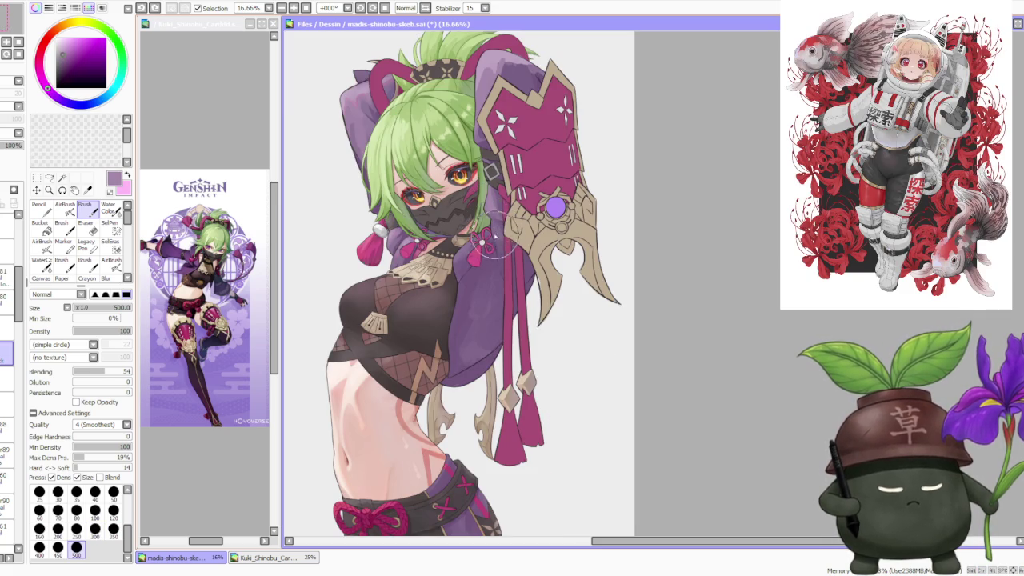
# - Sample several purples from the shoulder, hair area and jacket near the pink armour
pyautogui.keyDown('alt'); pyautogui.click(499, 216); pyautogui.keyUp('alt')
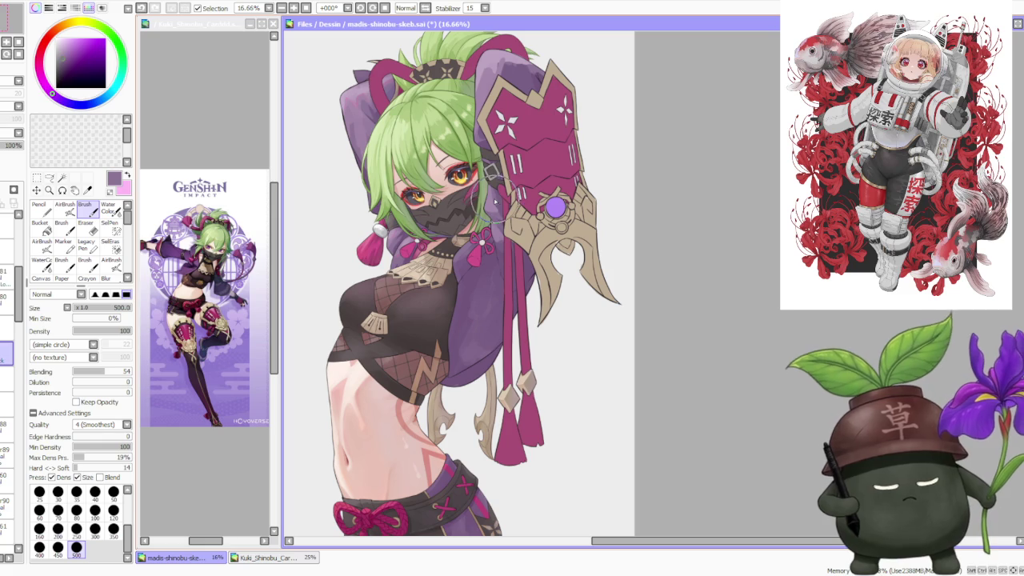
pyautogui.keyDown('alt'); pyautogui.click(492, 196); pyautogui.keyUp('alt')
pyautogui.keyDown('alt'); pyautogui.click(492, 164); pyautogui.keyUp('alt')
pyautogui.keyDown('alt'); pyautogui.click(484, 137); pyautogui.keyUp('alt')
pyautogui.keyDown('alt'); pyautogui.click(480, 72); pyautogui.keyUp('alt')
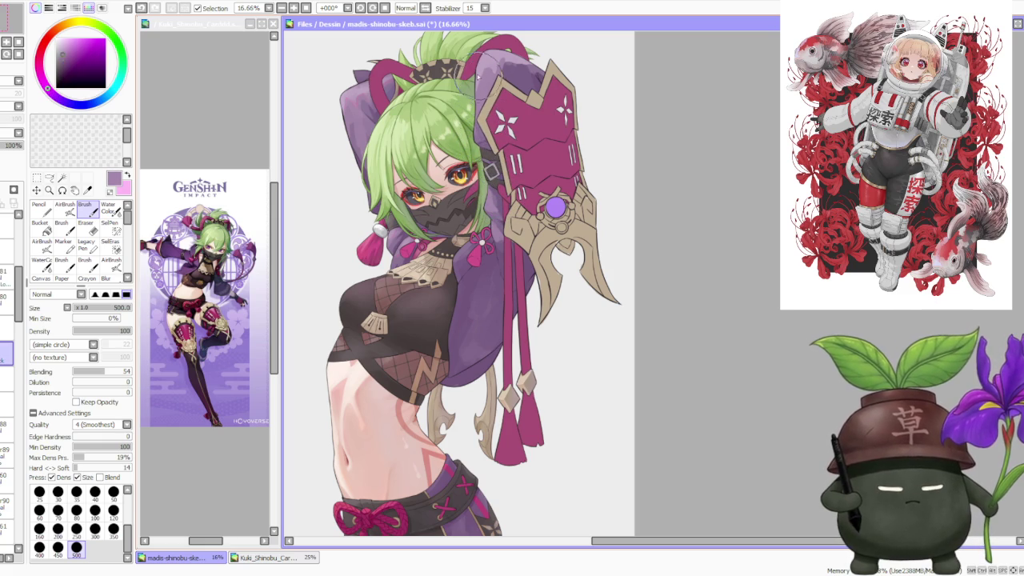
pyautogui.keyDown('alt'); pyautogui.click(502, 80); pyautogui.keyUp('alt')
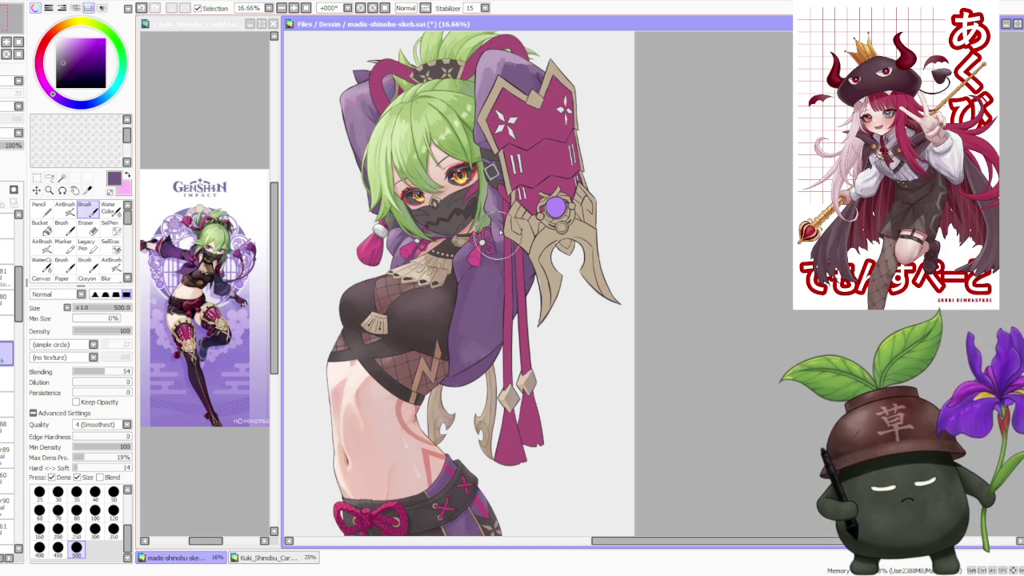
# - Zoom the canvas to 8.33% and enlarge the Kuki Shinobu reference to 75%
pyautogui.scroll(-2, 500, 208)
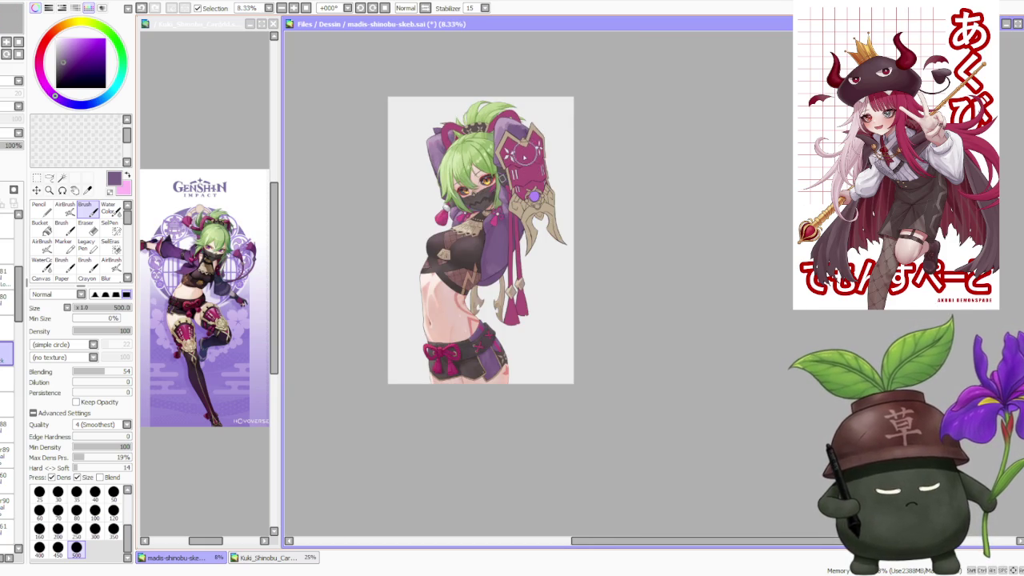
pyautogui.click(200, 296)
pyautogui.scroll(2, 198, 292)
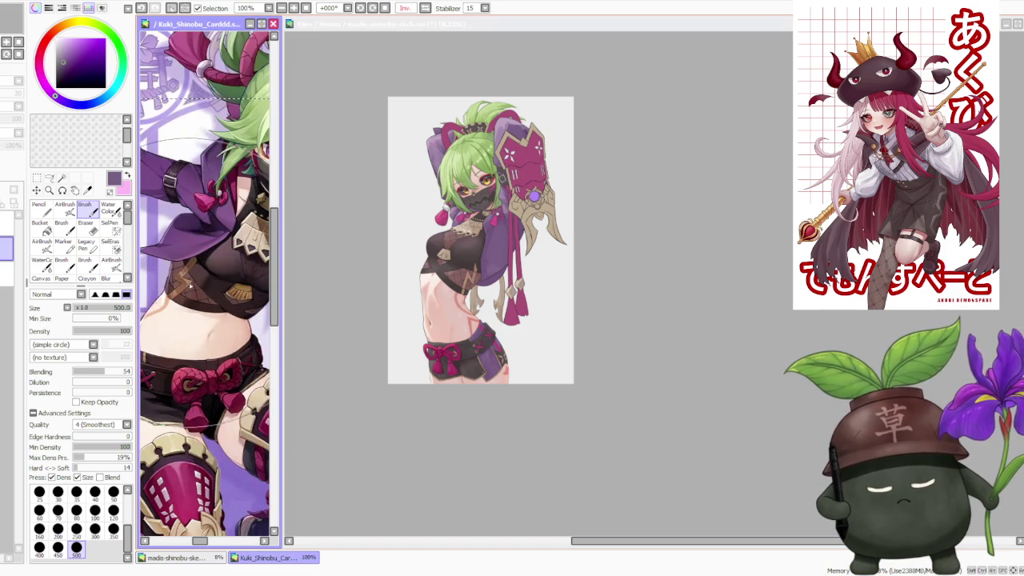
# - Zoom the main canvas to 16.66% and brush a short dark stroke on the jacket by the waist
pyautogui.scroll(1, 195, 289)
pyautogui.click(606, 170)
pyautogui.scroll(1, 484, 200)
pyautogui.scroll(1, 480, 200)
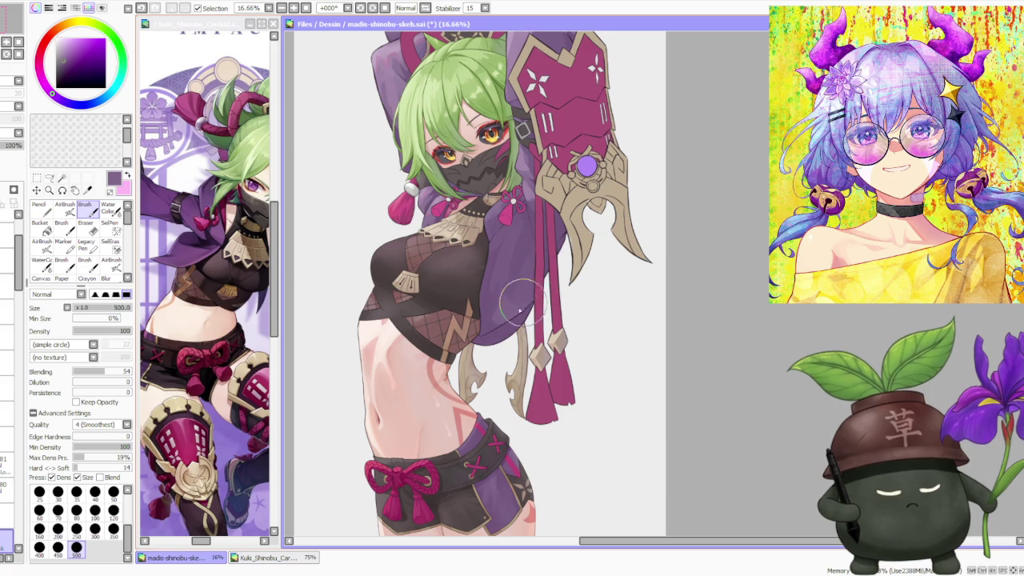
pyautogui.moveTo(518, 264); pyautogui.dragTo(520, 275)
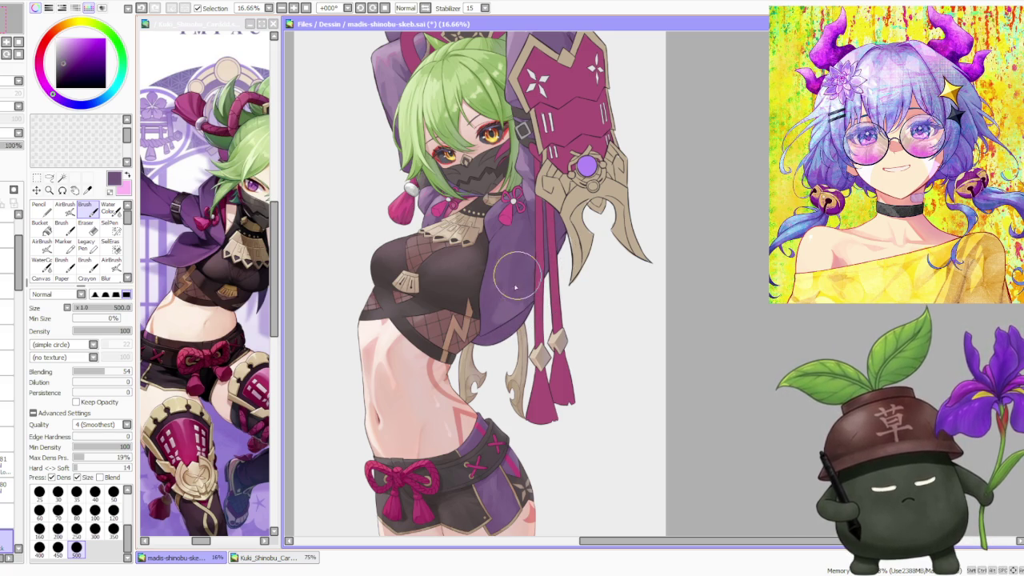
pyautogui.scroll(-1, 584, 239)
pyautogui.scroll(-1, 584, 239)
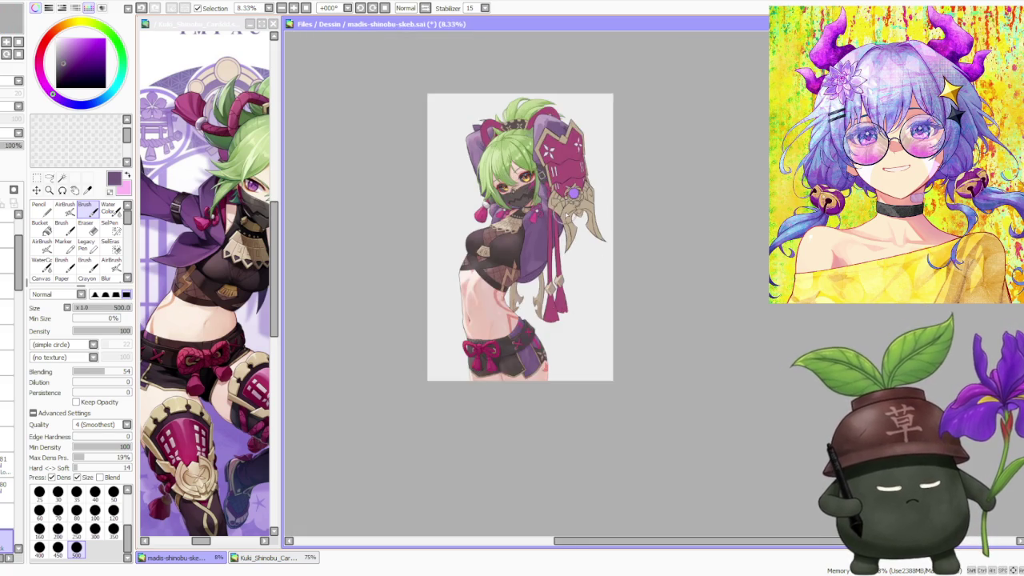
# - Pick a light lilac from the collar, then settle on a darker purple as the painting colour
pyautogui.scroll(2, 576, 235)
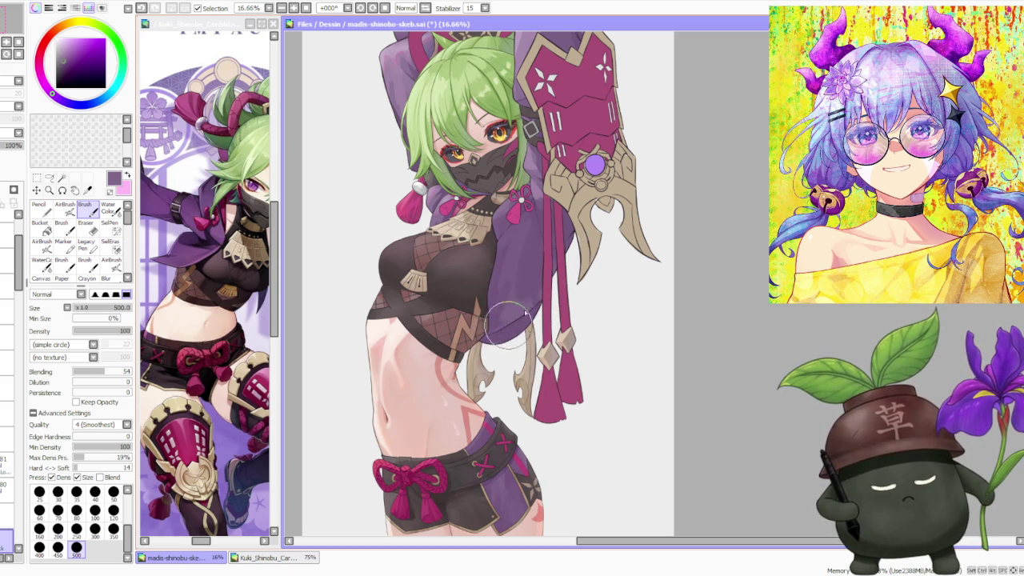
pyautogui.press('ctrl')
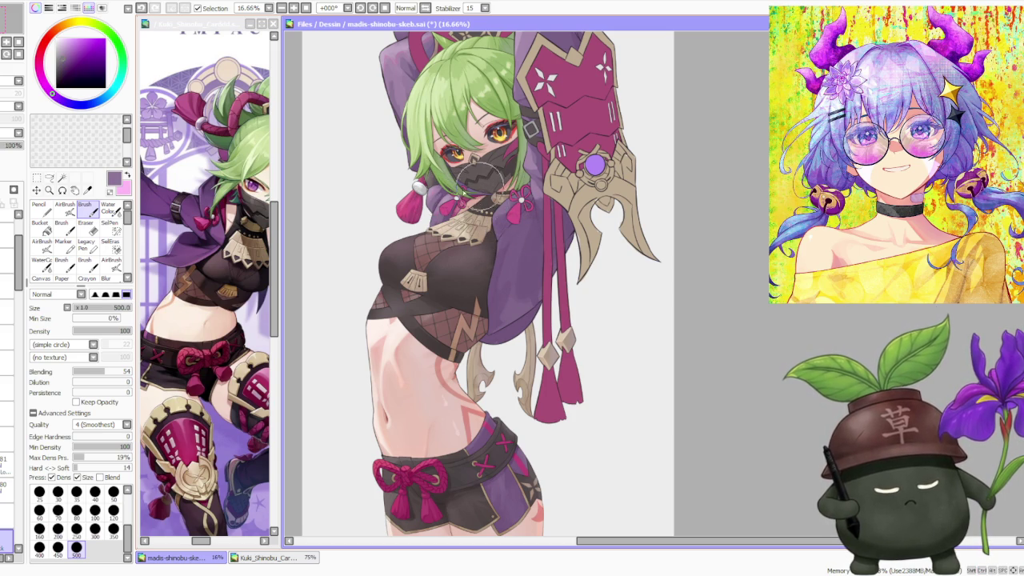
pyautogui.keyDown('alt'); pyautogui.click(428, 192); pyautogui.keyUp('alt')
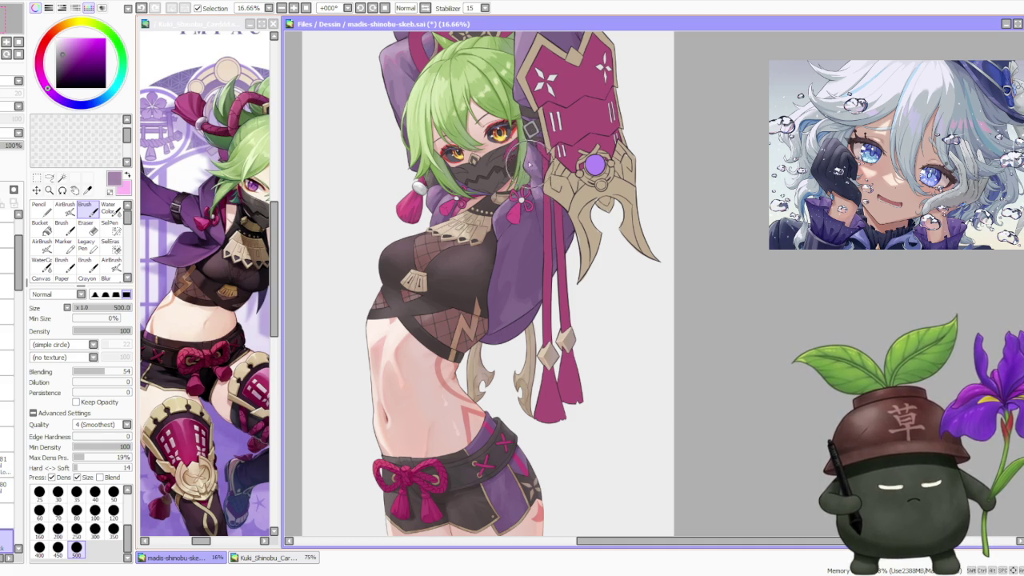
pyautogui.keyDown('alt'); pyautogui.click(533, 161); pyautogui.keyUp('alt')
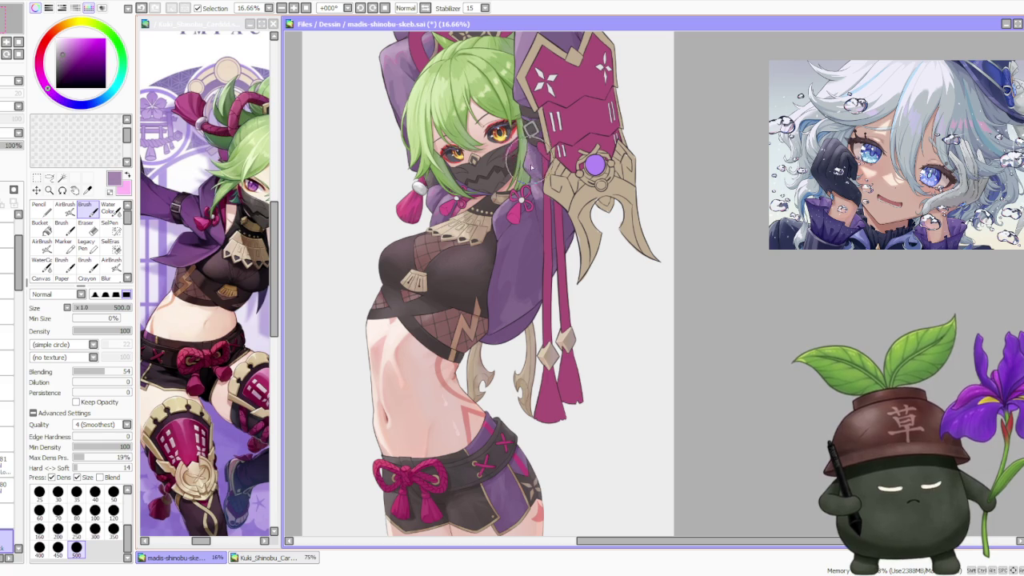
pyautogui.scroll(-2, 524, 164)
pyautogui.scroll(-1, 524, 164)
pyautogui.scroll(2, 544, 104)
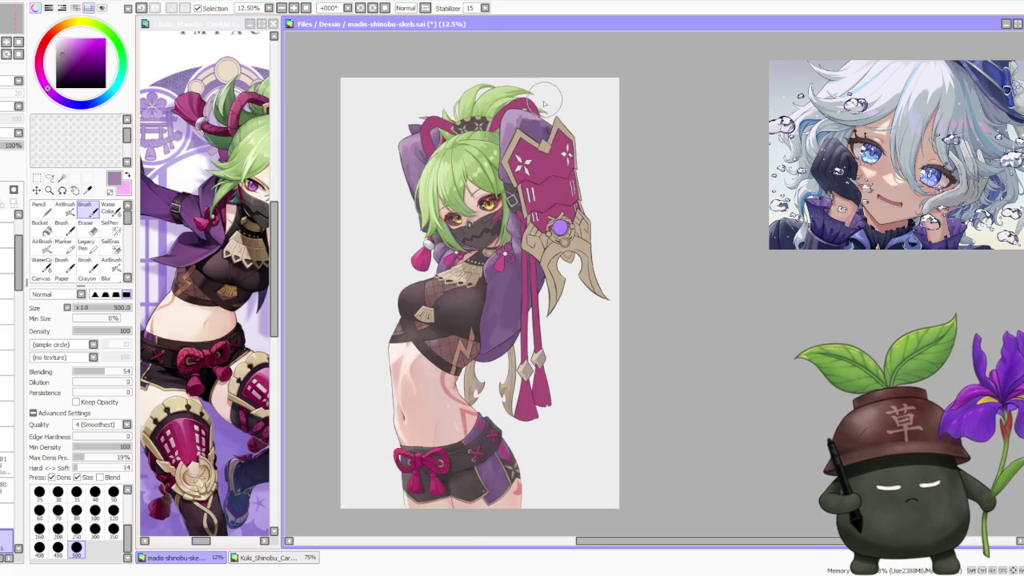
# - Sample darker purples from the jacket sleeve and undo the bad sleeve stroke
pyautogui.scroll(1, 550, 120)
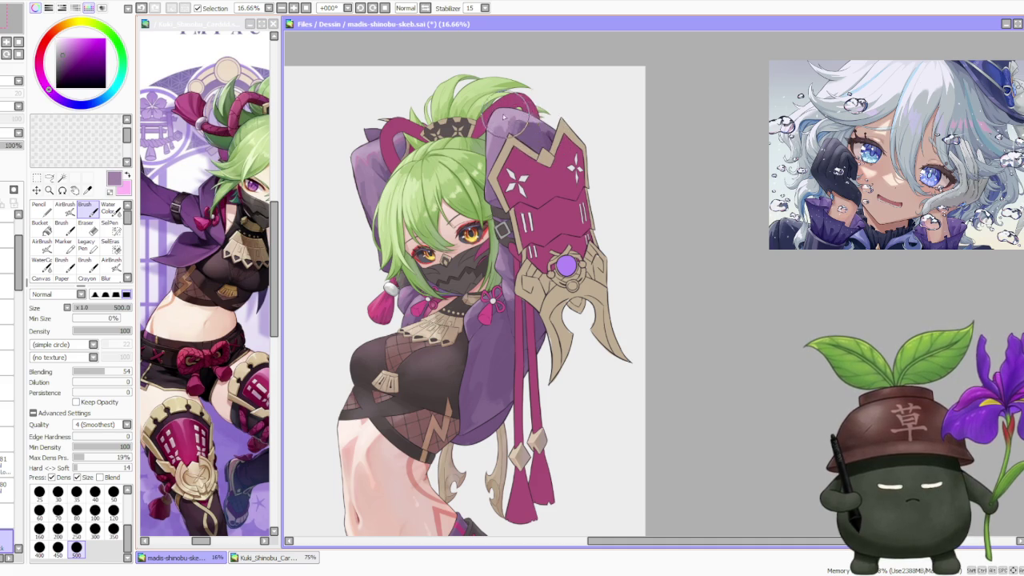
pyautogui.keyDown('alt'); pyautogui.click(534, 141); pyautogui.keyUp('alt')
pyautogui.keyDown('alt'); pyautogui.click(534, 122); pyautogui.keyUp('alt')
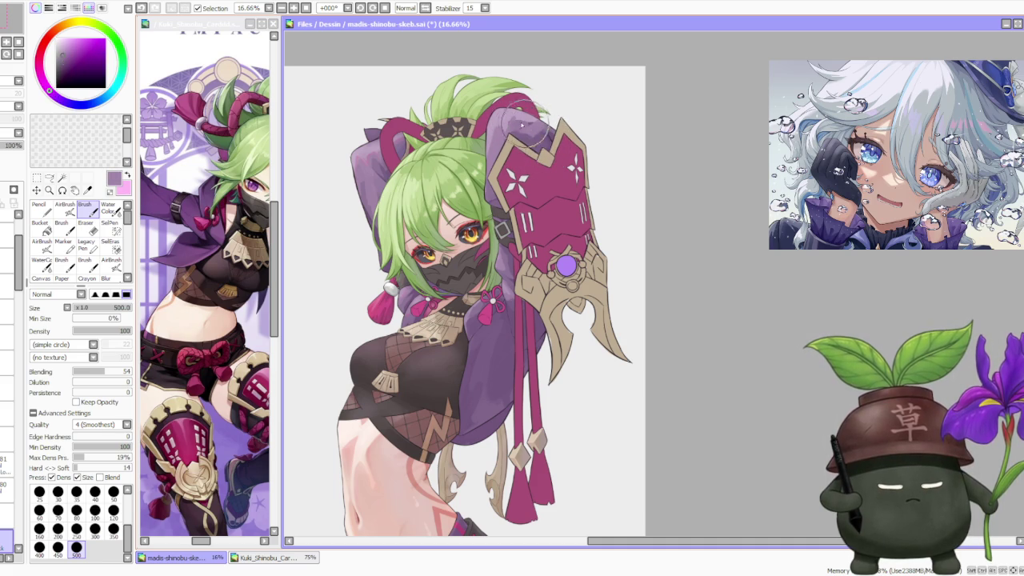
pyautogui.keyDown('alt'); pyautogui.click(541, 128); pyautogui.keyUp('alt')
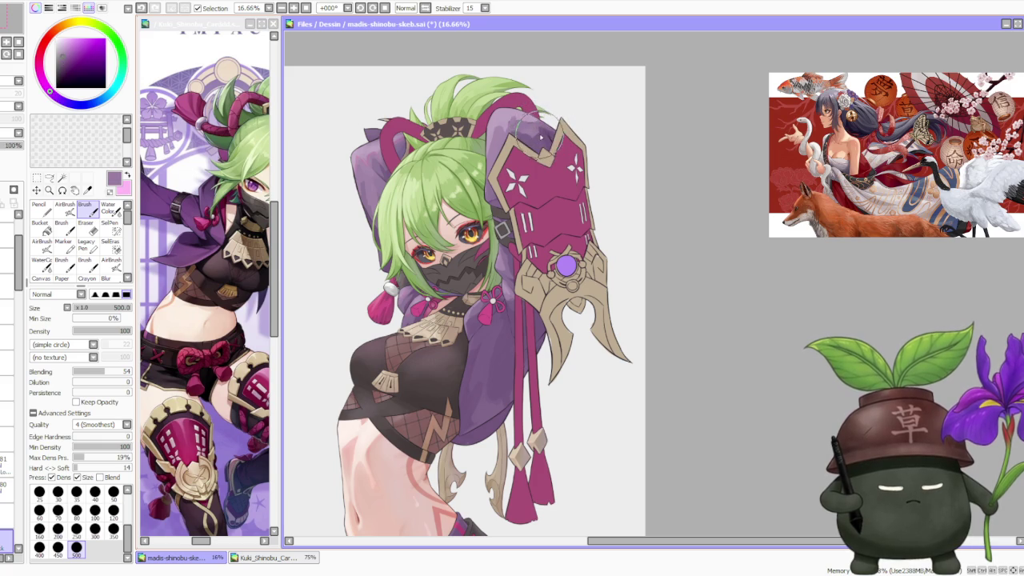
pyautogui.hotkey('ctrl', 'z')
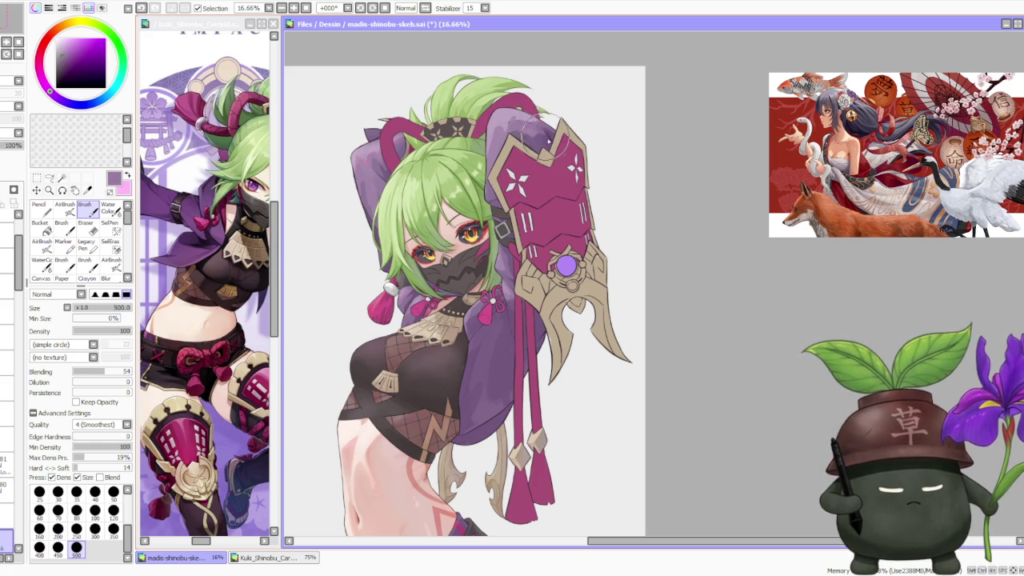
# - Sample sleeve purples down to a lighter tone and paint a light purple highlight on the sleeve
pyautogui.keyDown('alt'); pyautogui.click(543, 145); pyautogui.keyUp('alt')
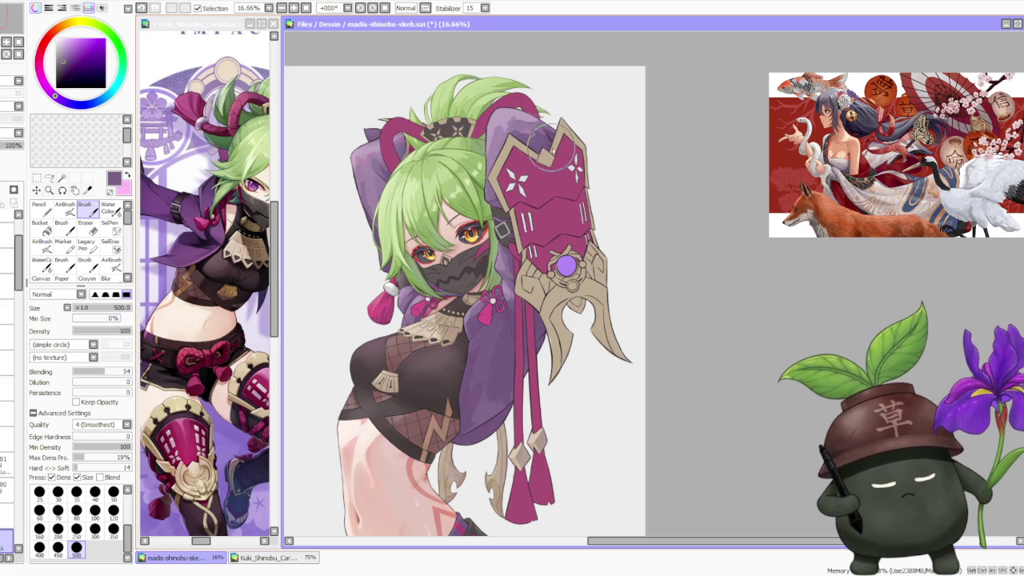
pyautogui.keyDown('alt'); pyautogui.click(520, 132); pyautogui.keyUp('alt')
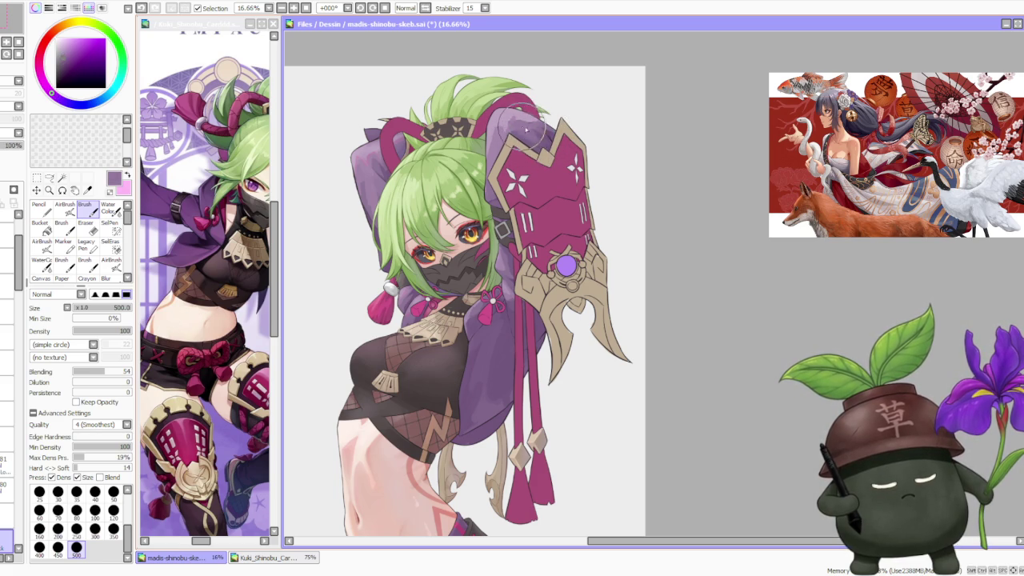
pyautogui.keyDown('alt'); pyautogui.click(542, 147); pyautogui.keyUp('alt')
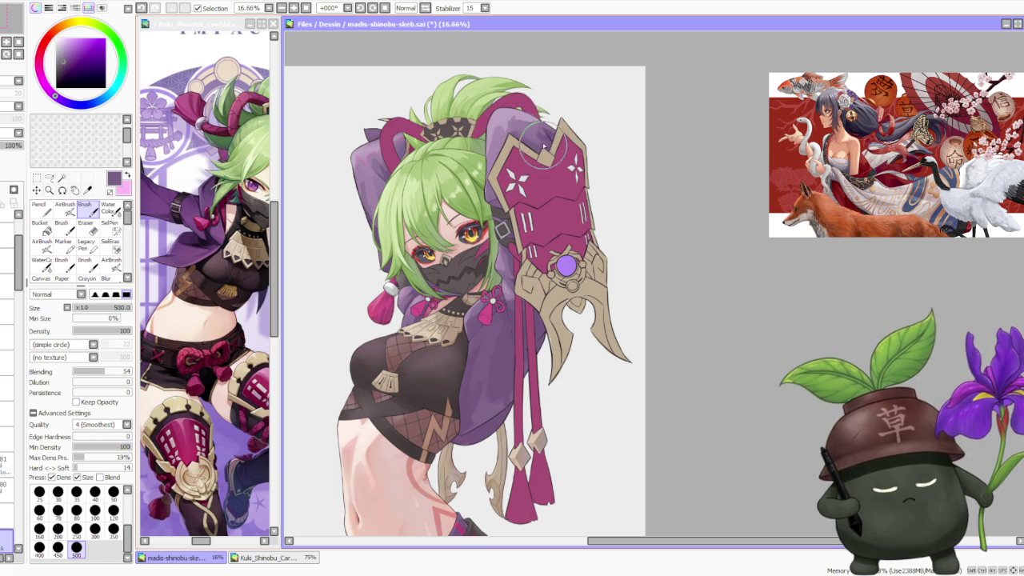
pyautogui.keyDown('alt'); pyautogui.click(518, 125); pyautogui.keyUp('alt')
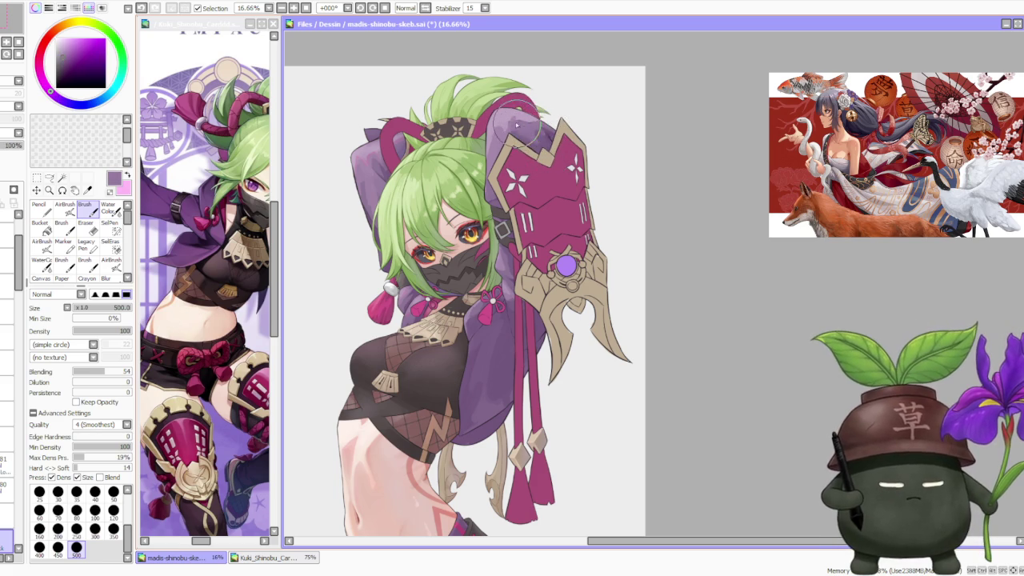
pyautogui.keyDown('alt'); pyautogui.click(516, 107); pyautogui.keyUp('alt')
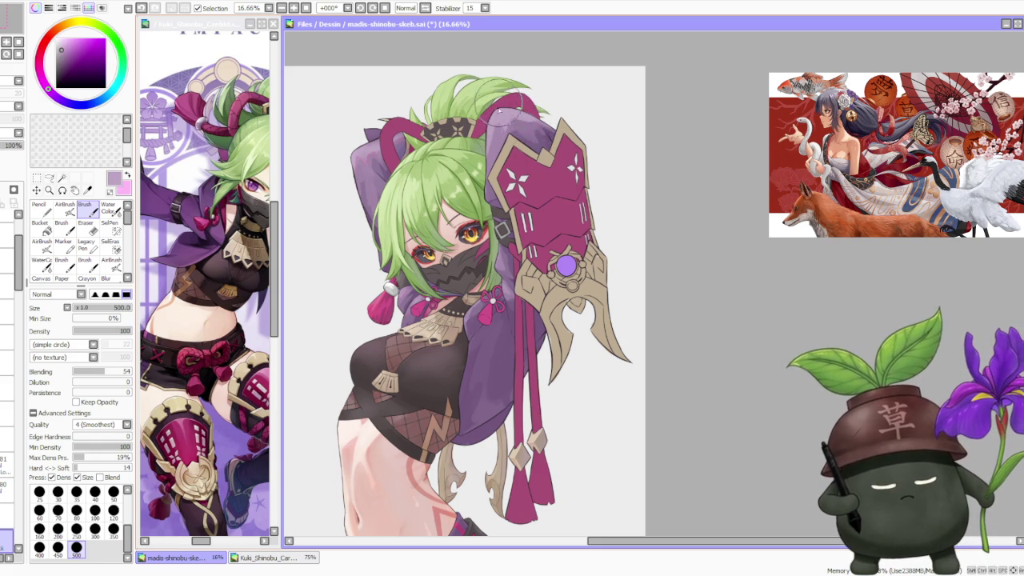
pyautogui.moveTo(496, 114); pyautogui.dragTo(506, 121)
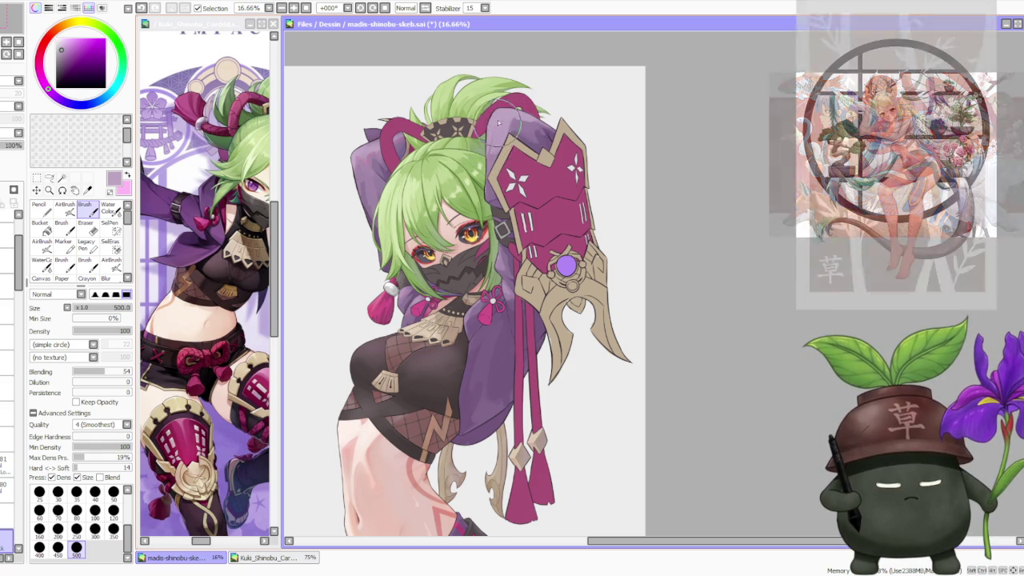
# - Sample sleeve purples, pick a very dark shading purple and set brush Blending to 81
pyautogui.keyDown('alt'); pyautogui.click(480, 170); pyautogui.keyUp('alt')
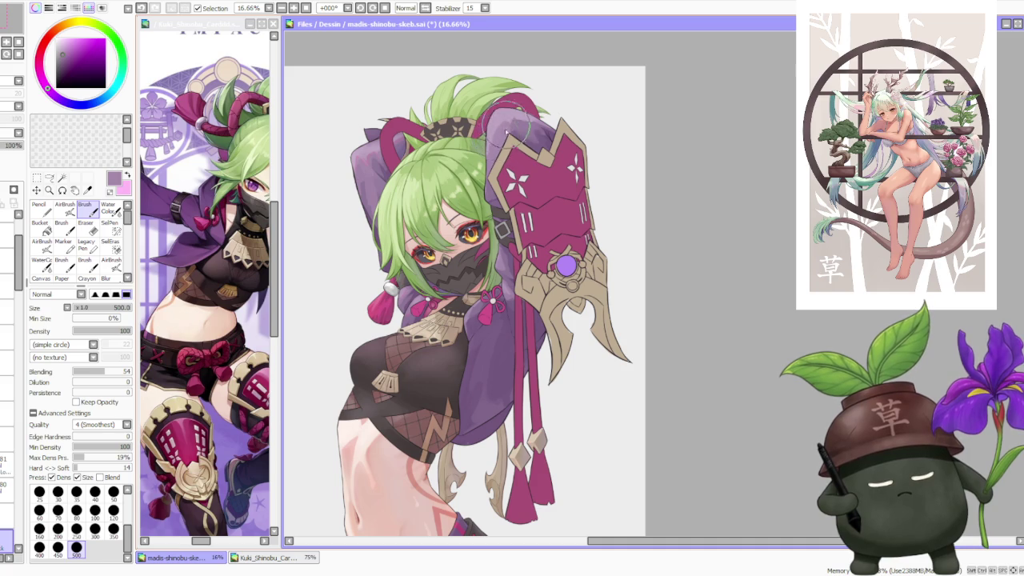
pyautogui.keyDown('alt'); pyautogui.click(507, 97); pyautogui.keyUp('alt')
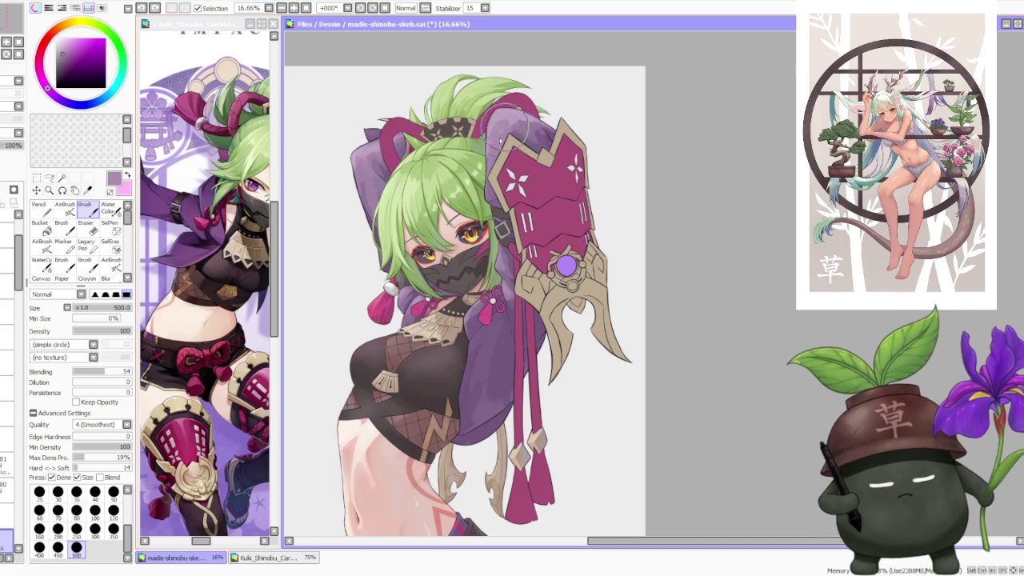
pyautogui.keyDown('alt'); pyautogui.click(529, 137); pyautogui.keyUp('alt')
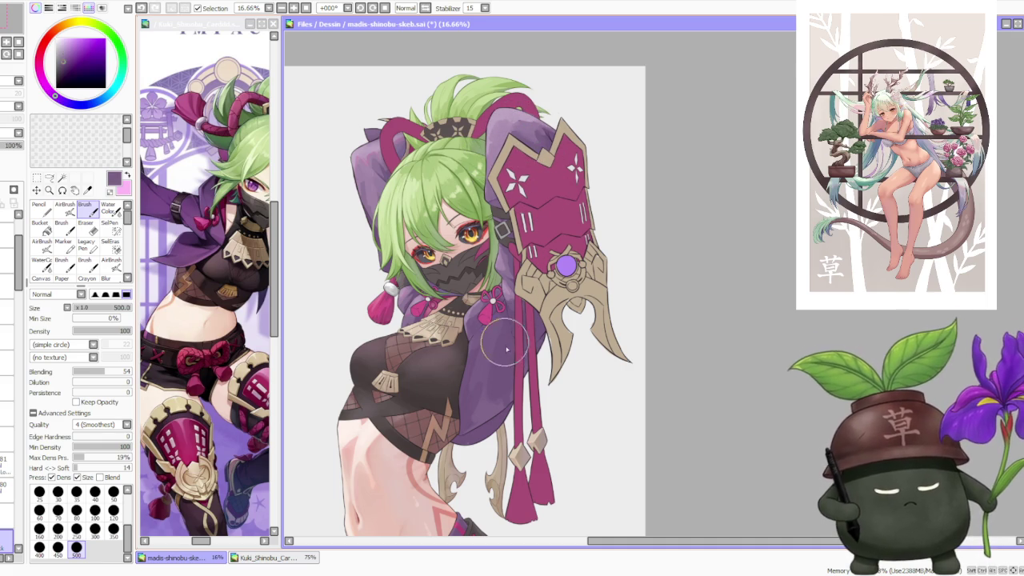
pyautogui.keyDown('alt'); pyautogui.click(541, 340); pyautogui.keyUp('alt')
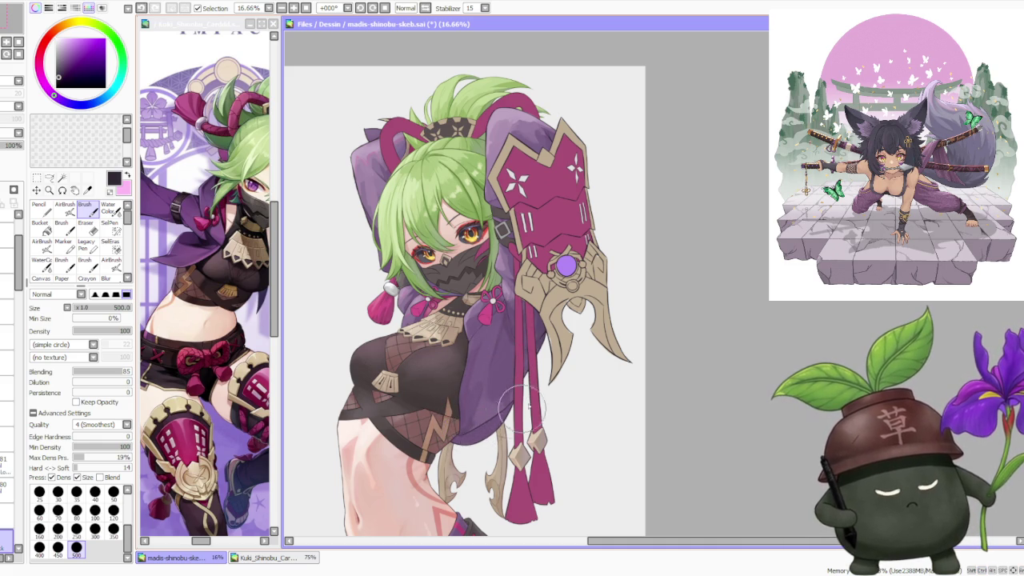
pyautogui.keyDown('alt'); pyautogui.click(508, 370); pyautogui.keyUp('alt')
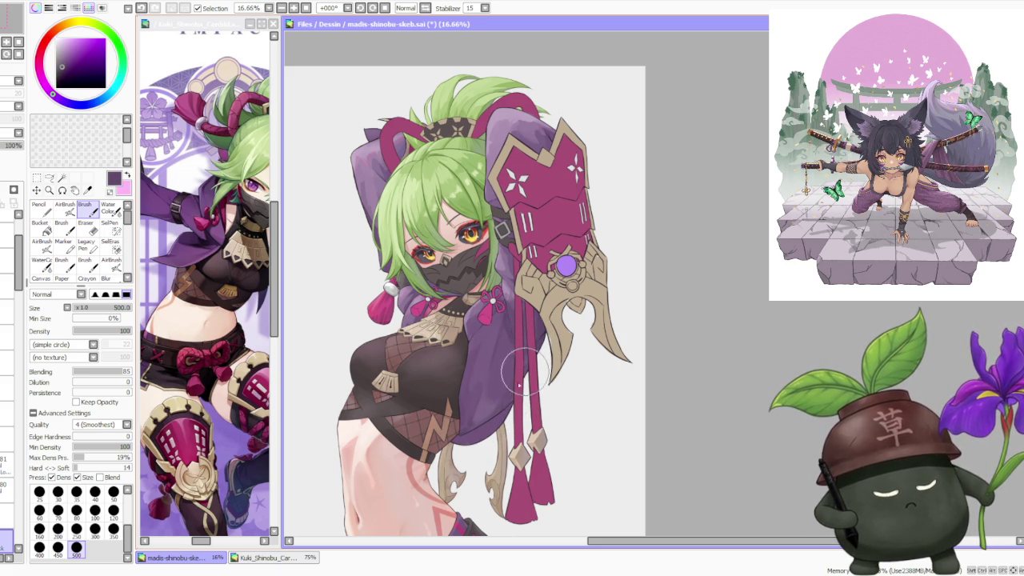
pyautogui.scroll(2, 534, 352)
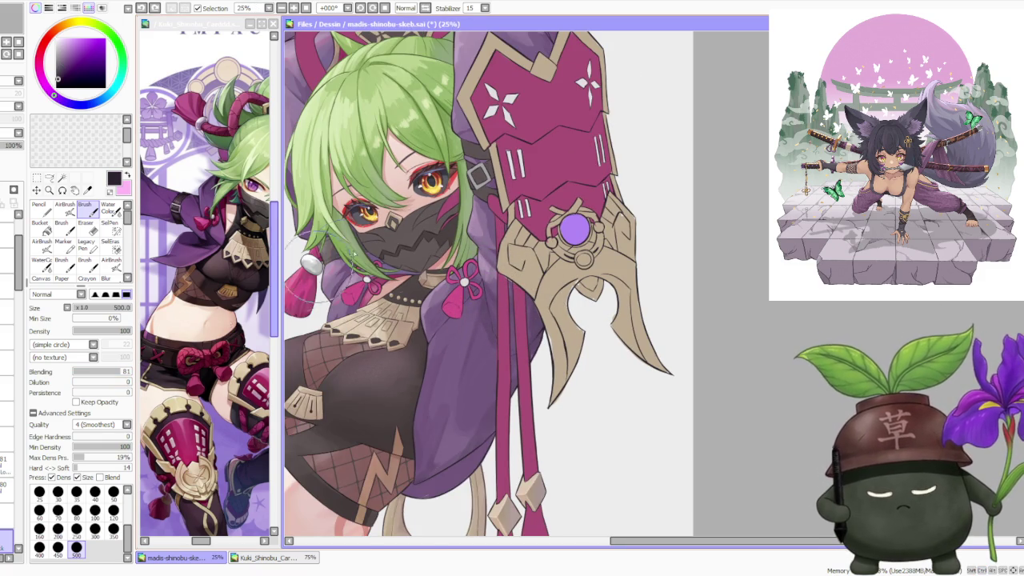
# - Pick the muted sleeve purple and a very dark purple to shade the collar
pyautogui.keyDown('alt'); pyautogui.click(478, 227); pyautogui.keyUp('alt')
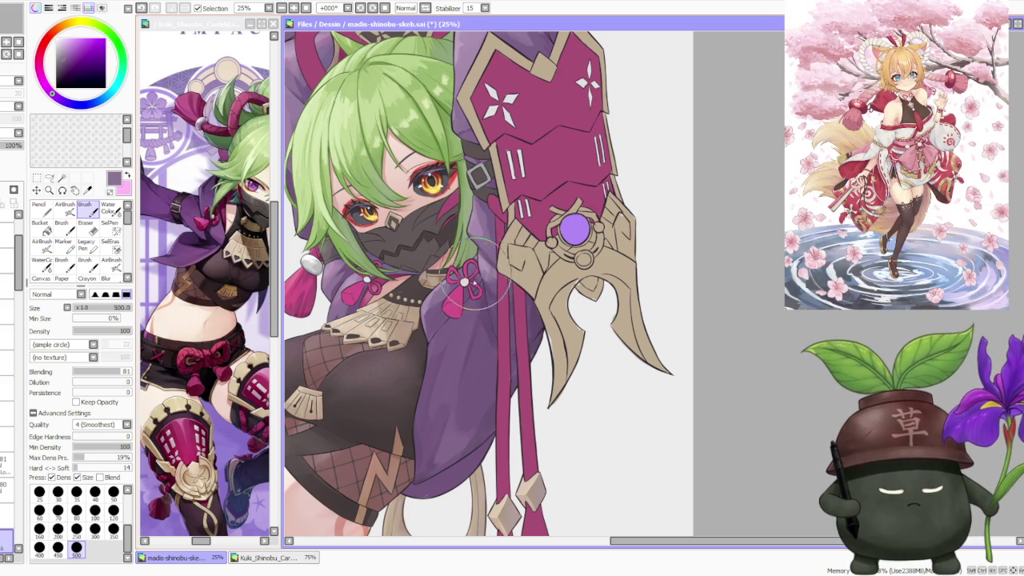
pyautogui.keyDown('alt'); pyautogui.click(540, 340); pyautogui.keyUp('alt')
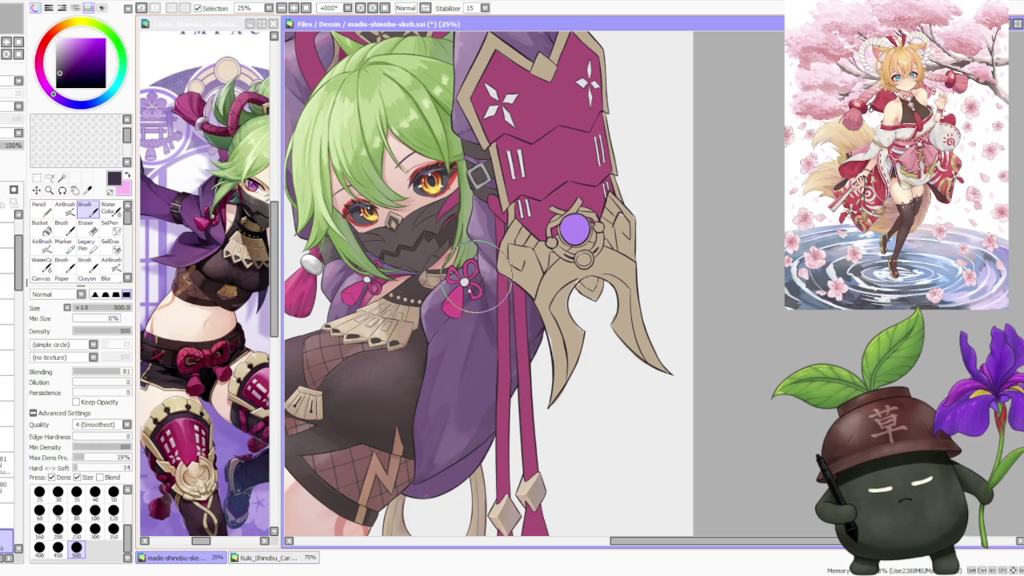
pyautogui.scroll(-3, 463, 282)
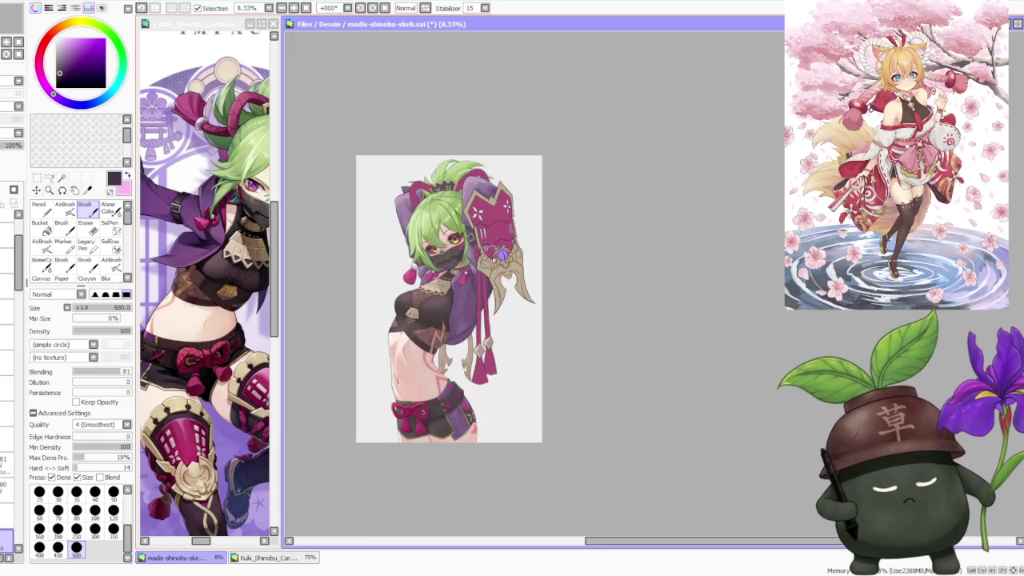
pyautogui.scroll(2, 480, 247)
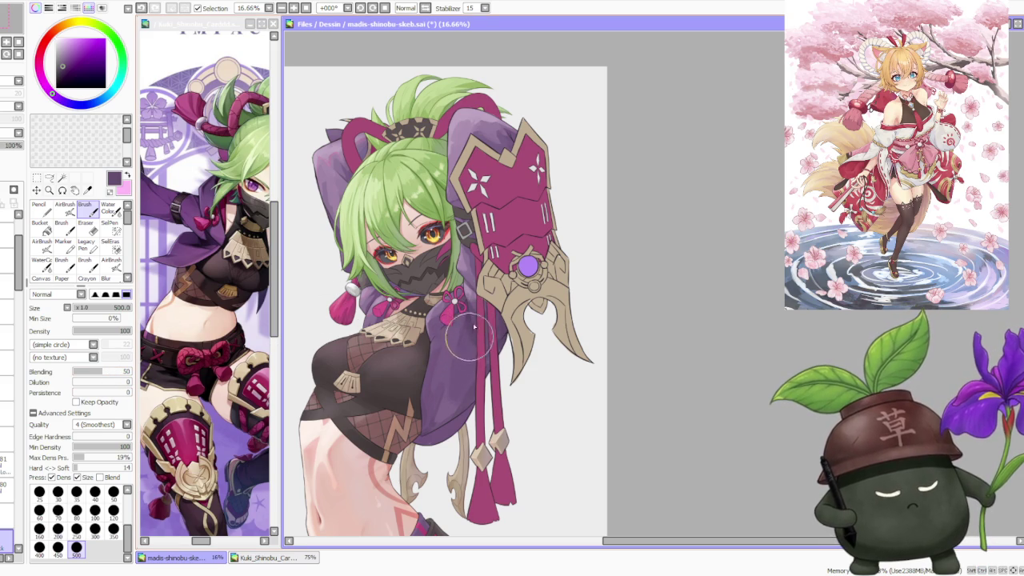
pyautogui.scroll(-1, 478, 304)
pyautogui.scroll(1, 478, 304)
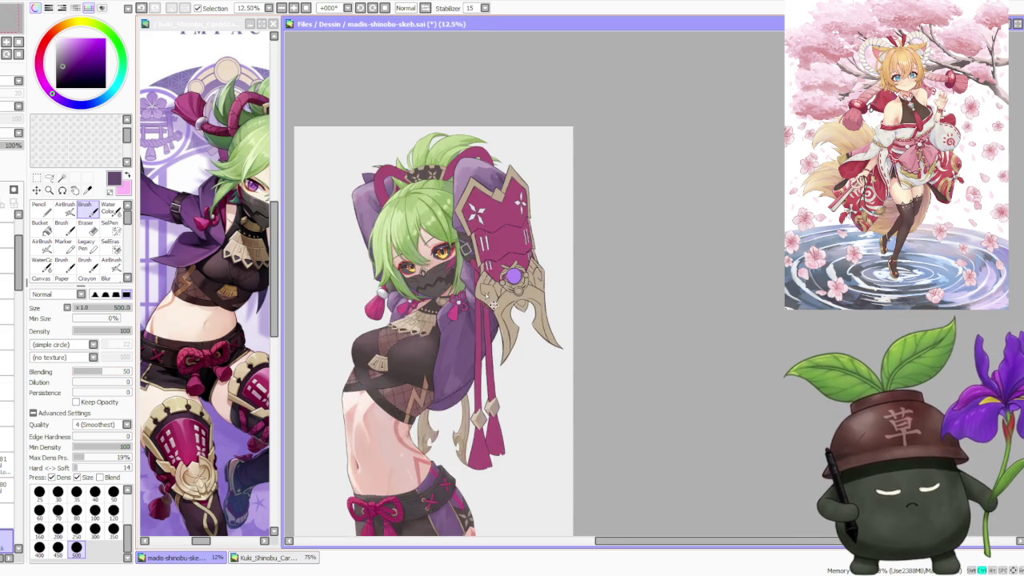
pyautogui.scroll(1, 479, 304)
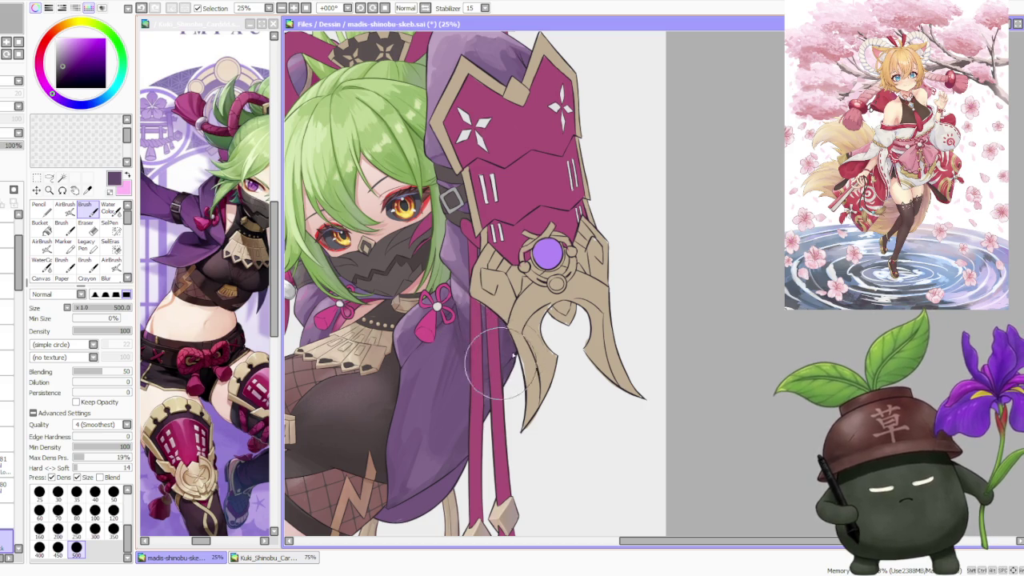
# - Sample a lighter hood purple, tweak it, and zoom out to check the whole figure
pyautogui.keyDown('alt'); pyautogui.click(457, 292); pyautogui.keyUp('alt')
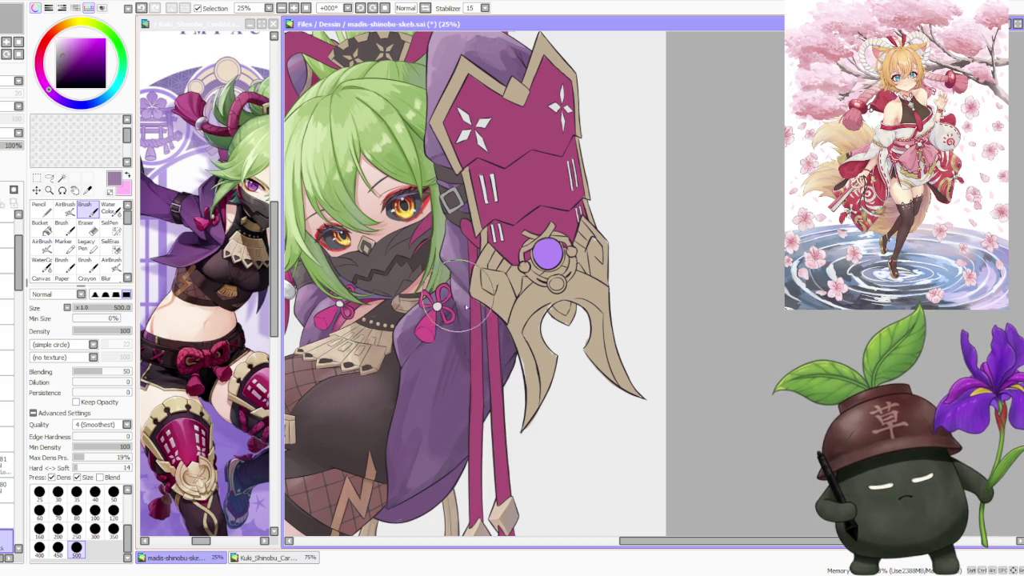
pyautogui.keyDown('alt'); pyautogui.click(466, 305); pyautogui.keyUp('alt')
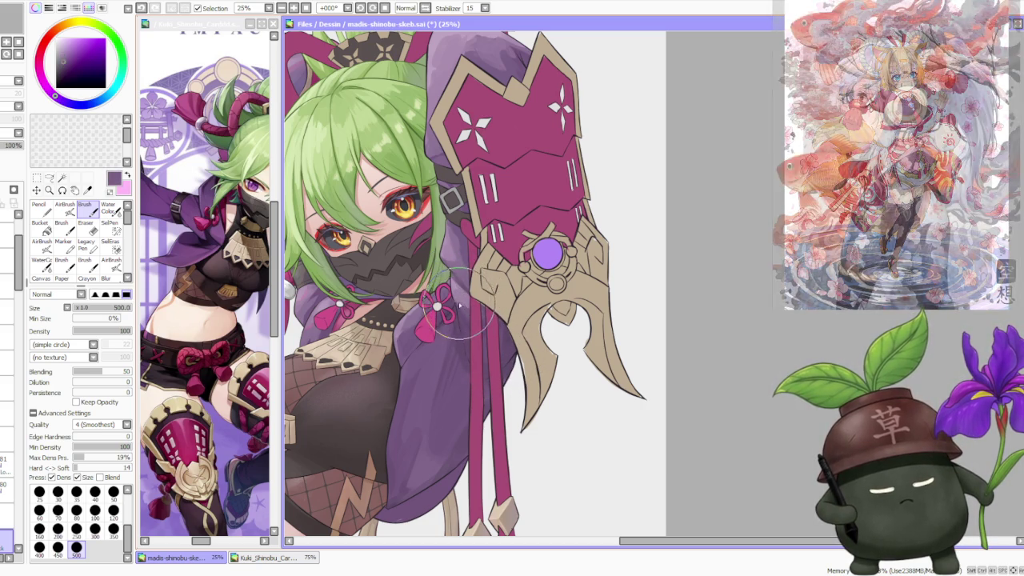
pyautogui.keyDown('alt'); pyautogui.click(456, 294); pyautogui.keyUp('alt')
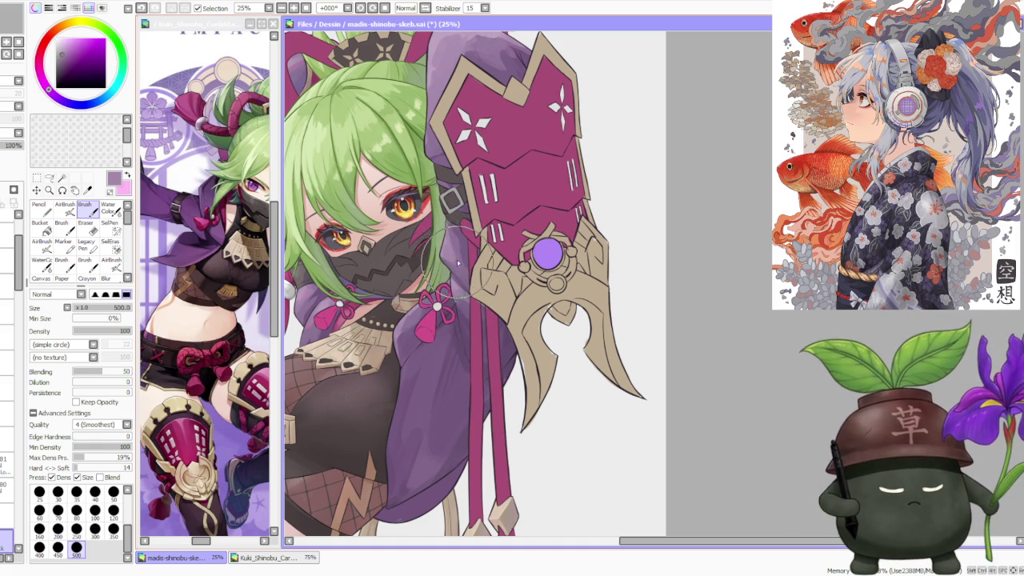
pyautogui.scroll(-1, 448, 209)
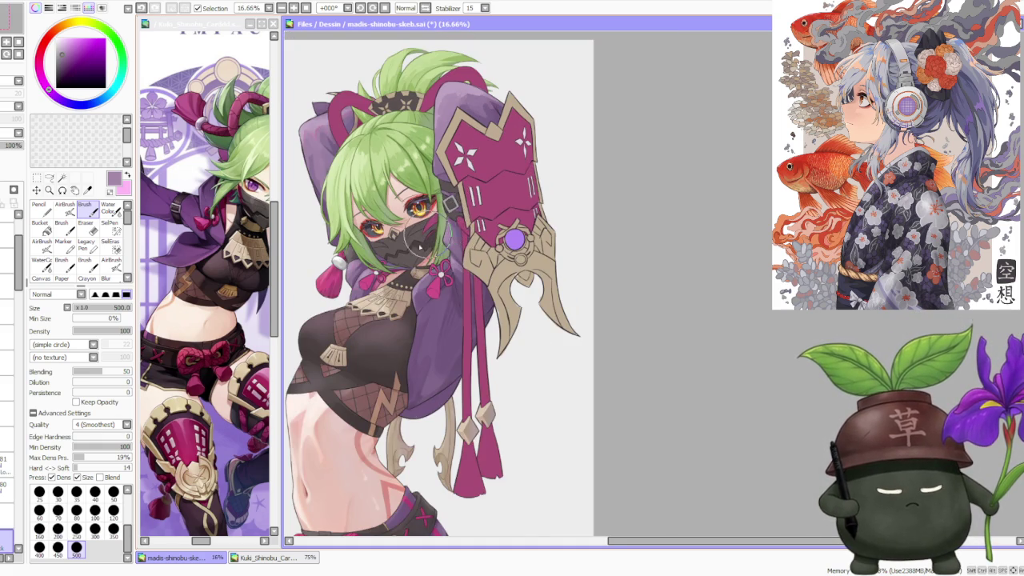
pyautogui.scroll(1, 416, 281)
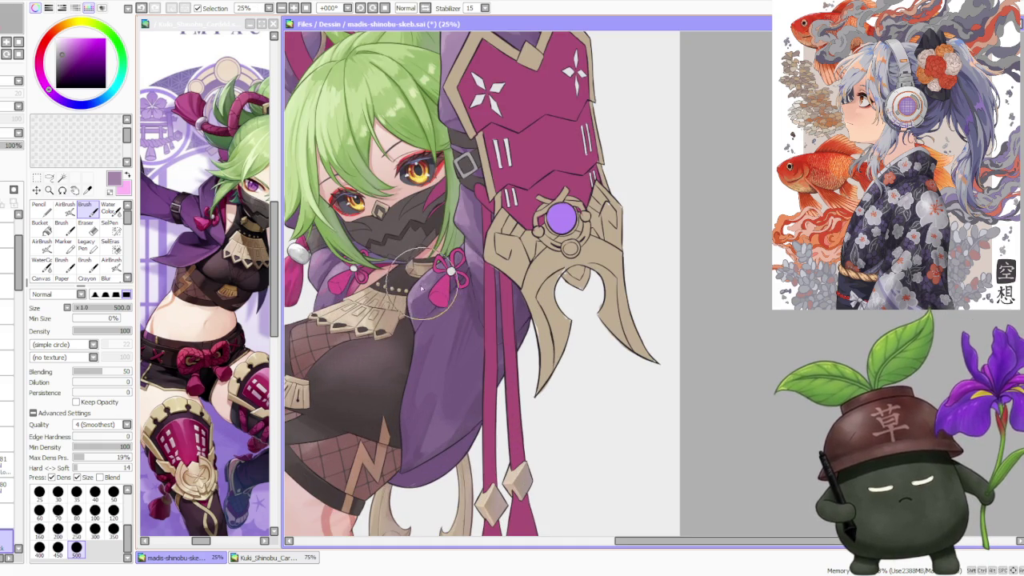
pyautogui.scroll(-1, 423, 286)
pyautogui.scroll(1, 424, 264)
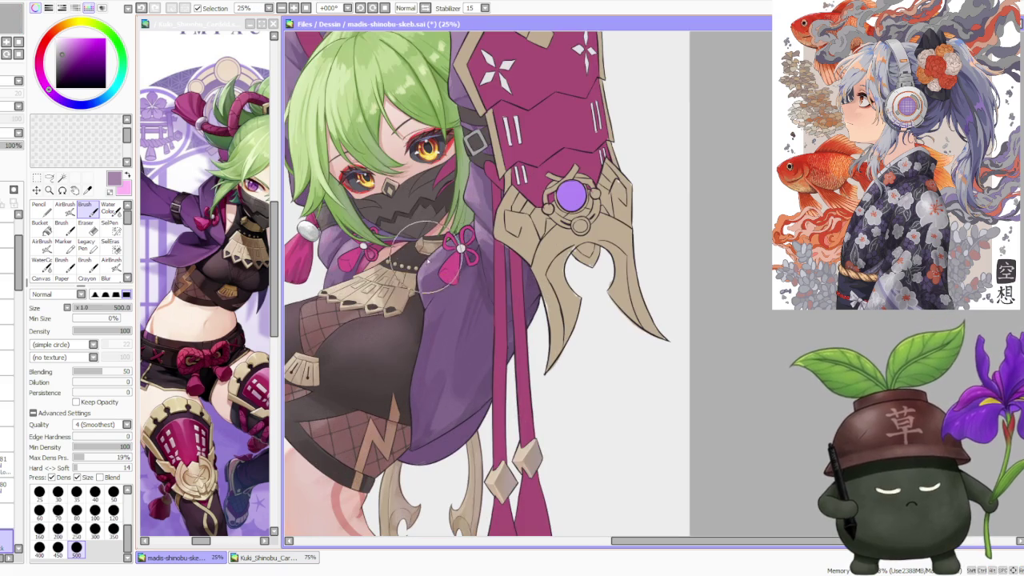
pyautogui.scroll(-2, 432, 257)
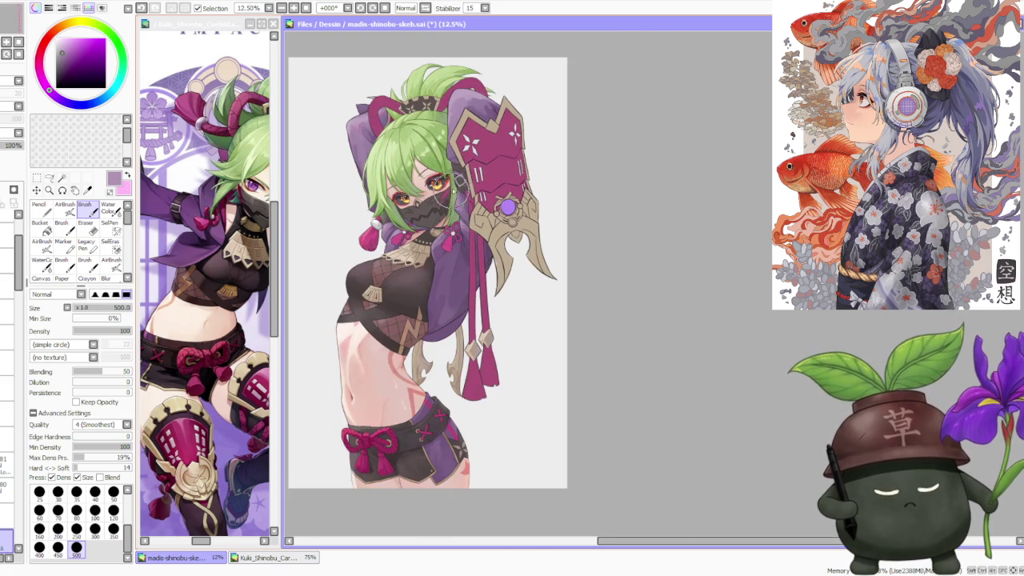
pyautogui.scroll(1, 466, 164)
pyautogui.scroll(1, 444, 257)
pyautogui.scroll(-3, 448, 272)
pyautogui.scroll(-2, 480, 152)
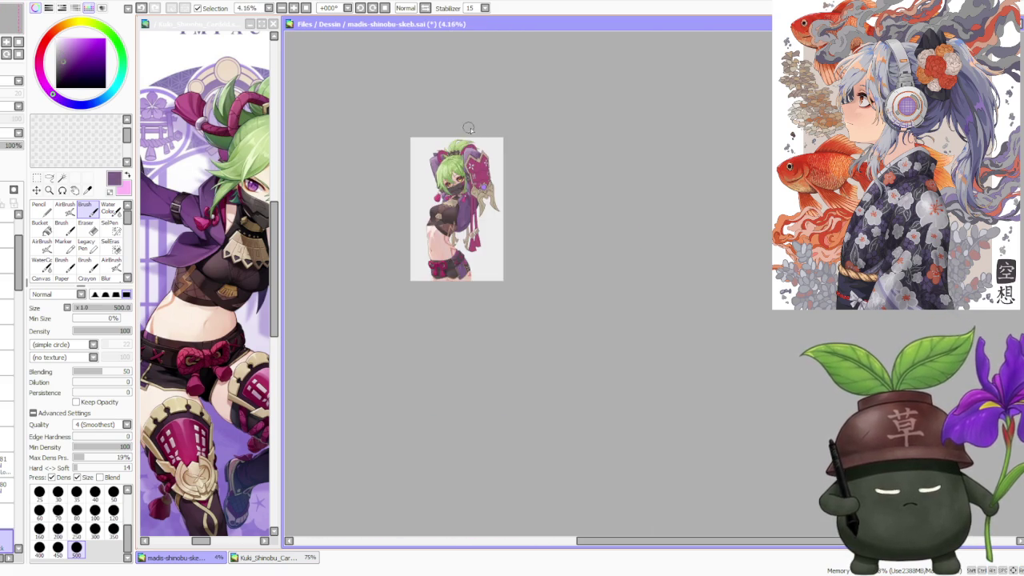
# - Sample a colour from the painting, then pick near-black to deepen the sleeve shading
pyautogui.scroll(3, 471, 132)
pyautogui.scroll(1, 456, 156)
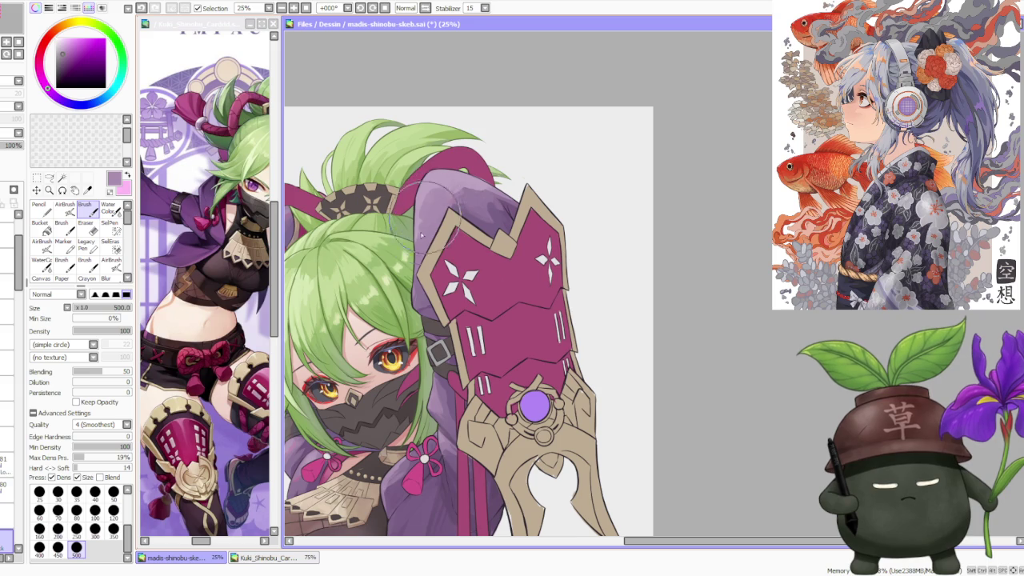
pyautogui.scroll(-1, 421, 224)
pyautogui.scroll(1, 425, 276)
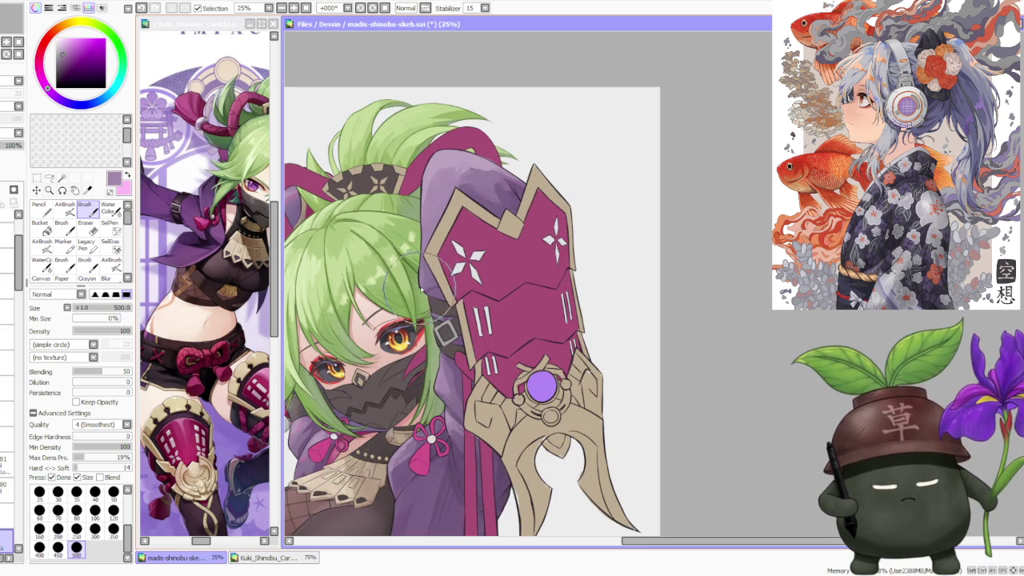
pyautogui.keyDown('alt'); pyautogui.click(428, 284); pyautogui.keyUp('alt')
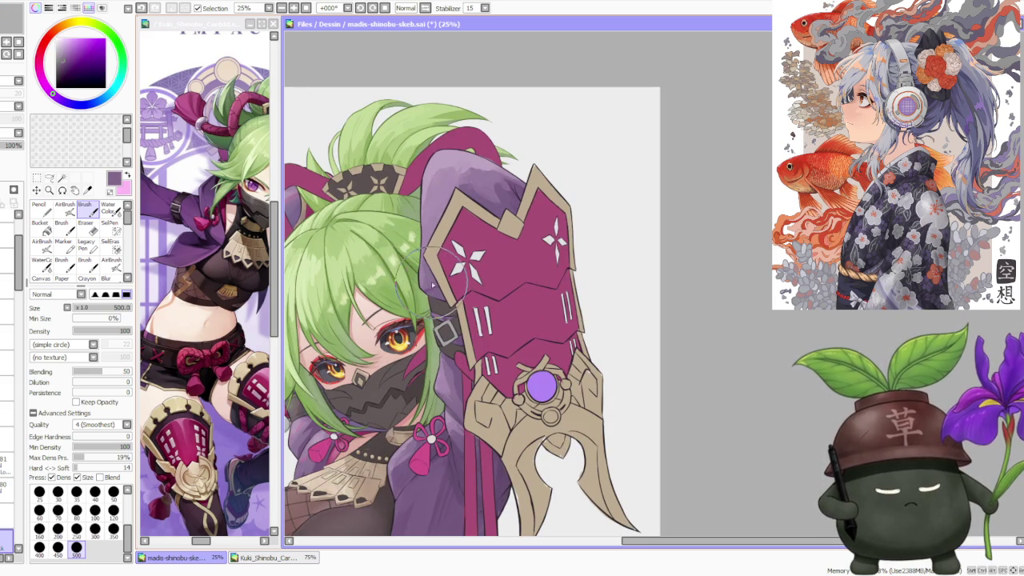
pyautogui.scroll(-1, 468, 172)
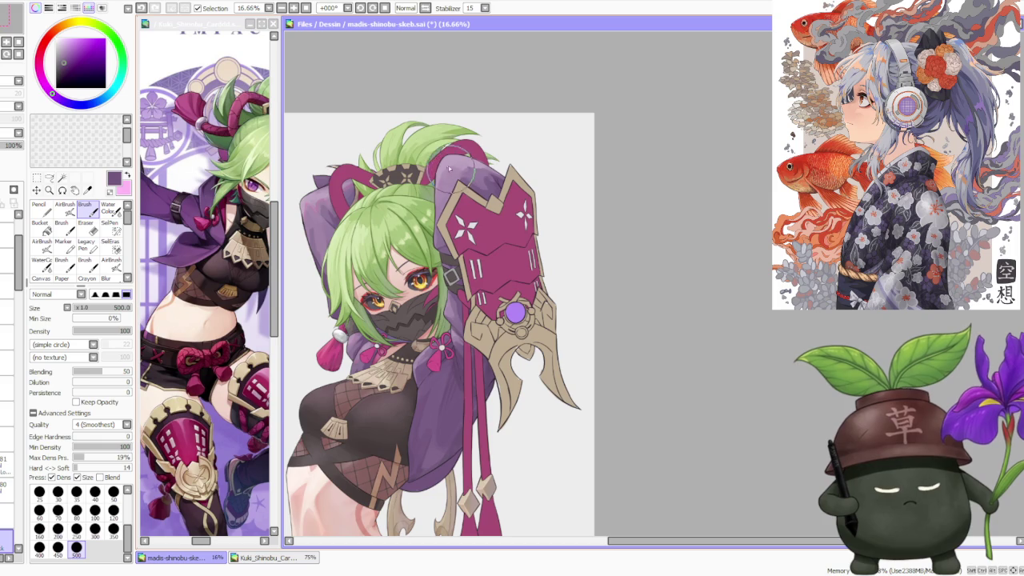
pyautogui.scroll(1, 445, 180)
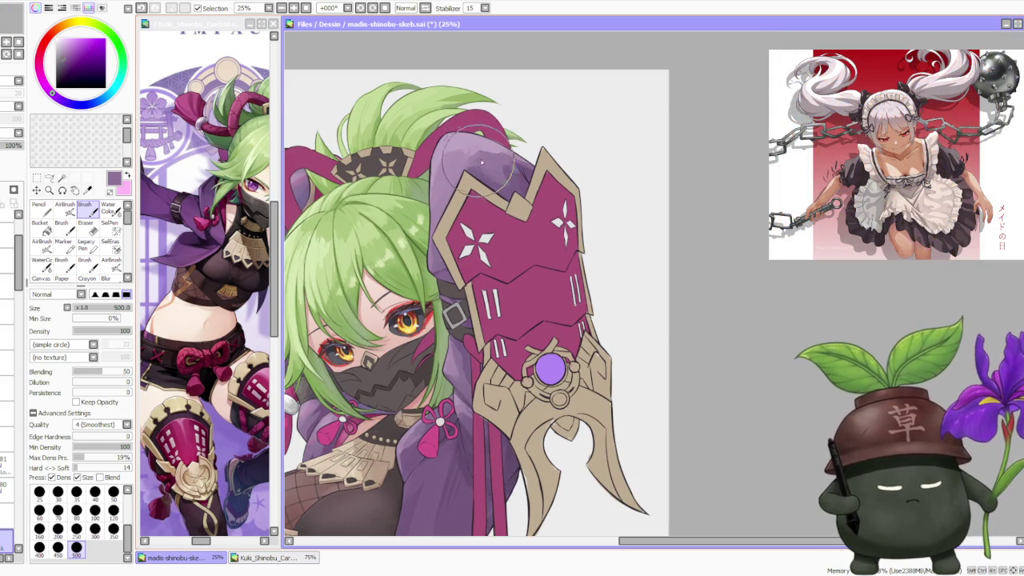
pyautogui.scroll(-1, 507, 140)
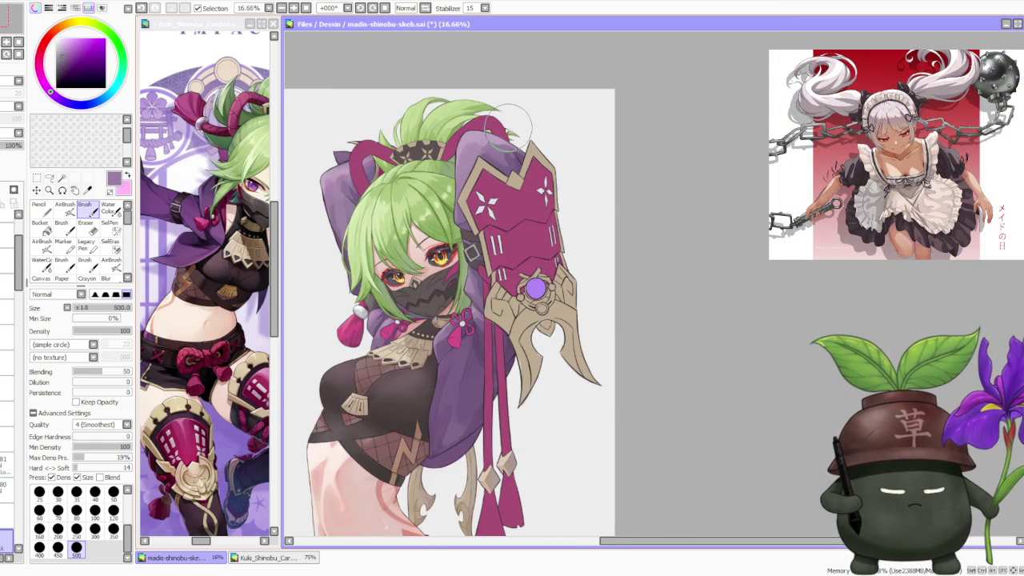
pyautogui.scroll(1, 508, 128)
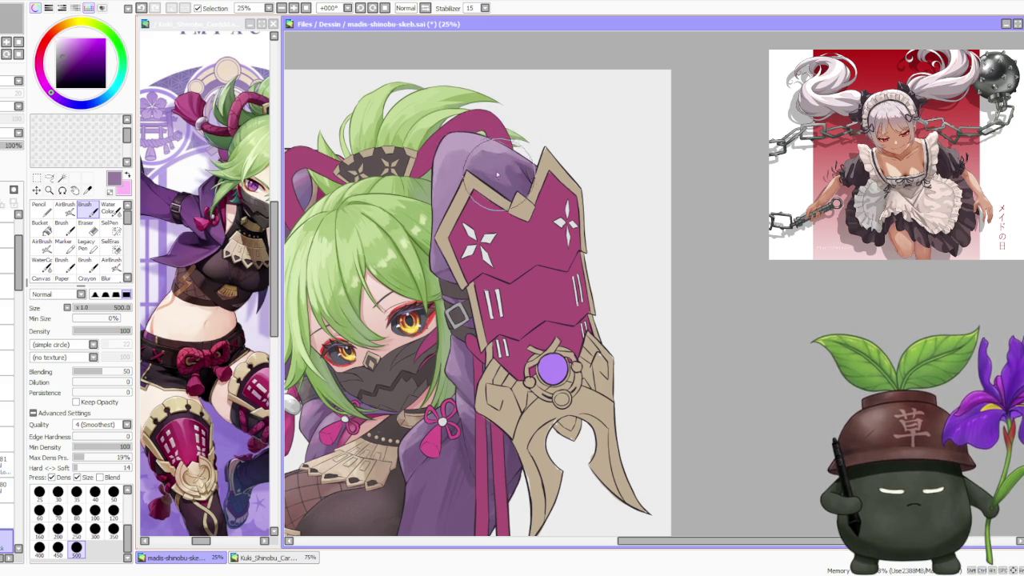
pyautogui.keyDown('alt'); pyautogui.click(478, 180); pyautogui.keyUp('alt')
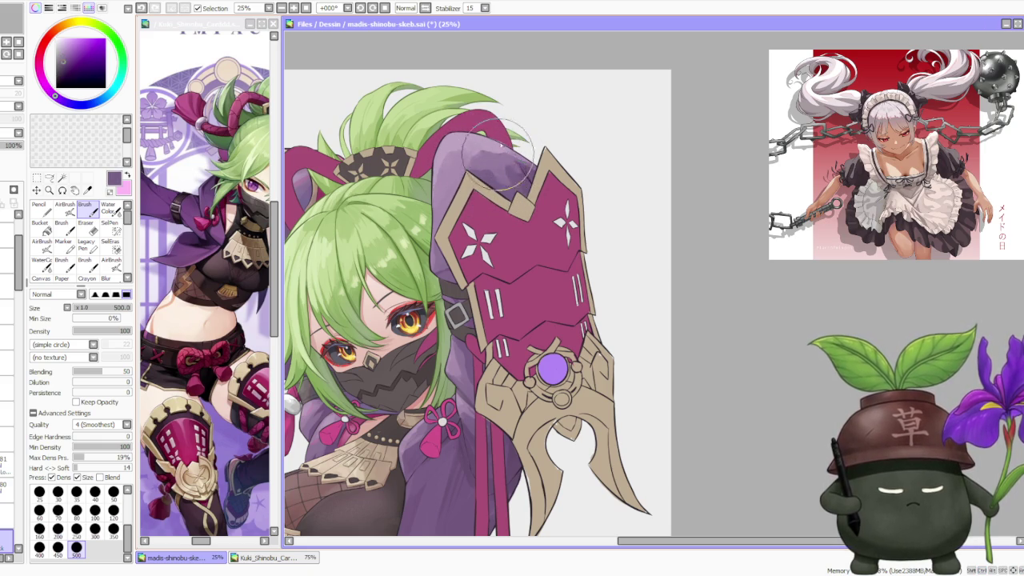
pyautogui.scroll(-1, 495, 152)
pyautogui.scroll(1, 487, 151)
# - Sample a lighter sleeve purple for soft highlights on the sleeve behind her head
pyautogui.keyDown('alt'); pyautogui.click(483, 151); pyautogui.keyUp('alt')
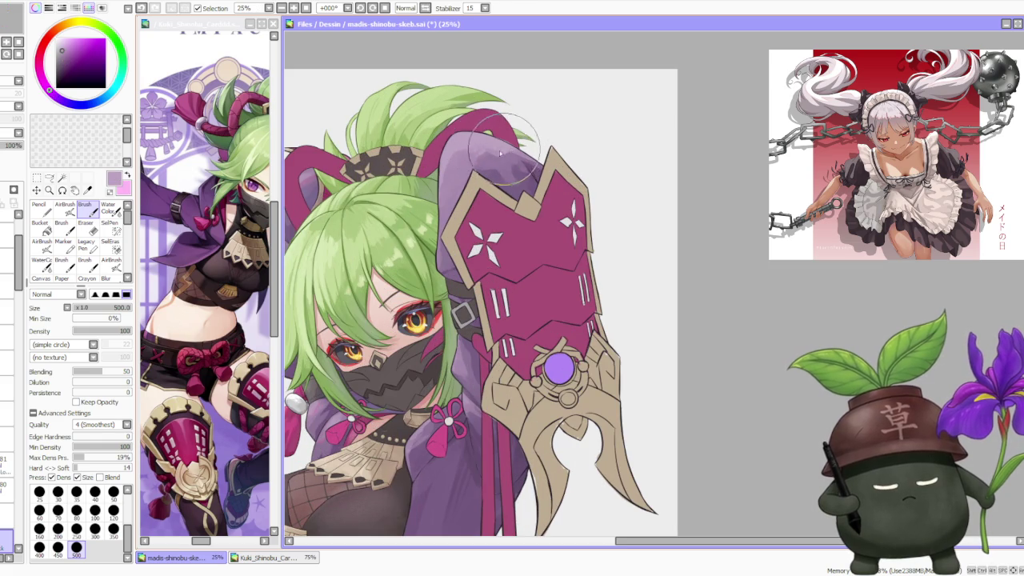
pyautogui.scroll(-3, 518, 136)
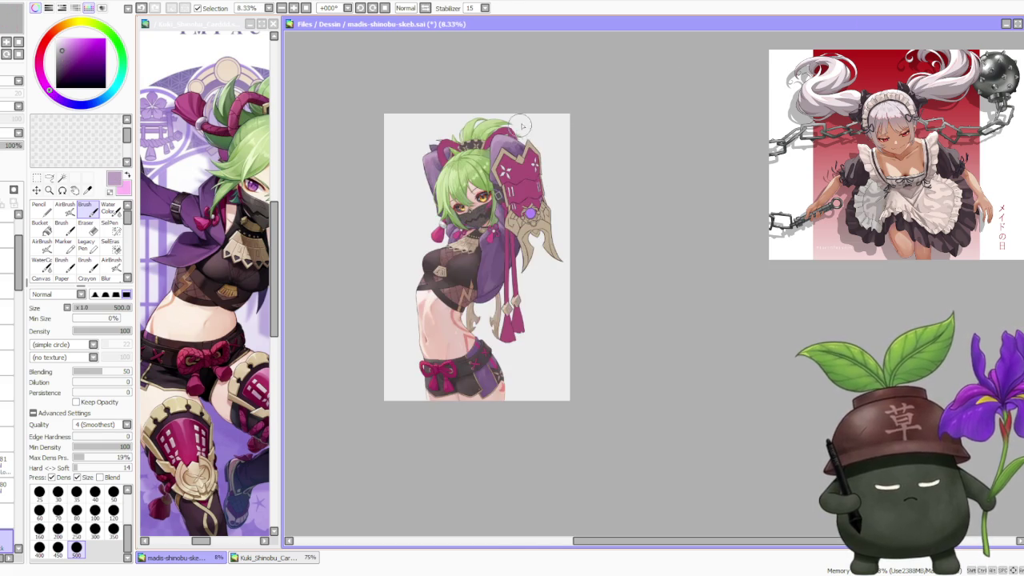
pyautogui.scroll(2, 511, 152)
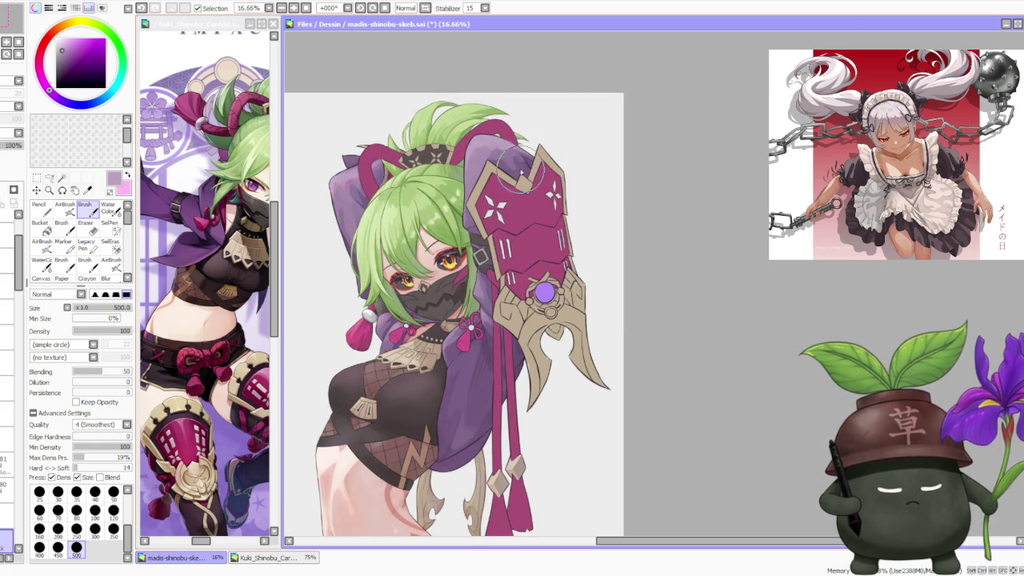
pyautogui.scroll(1, 517, 149)
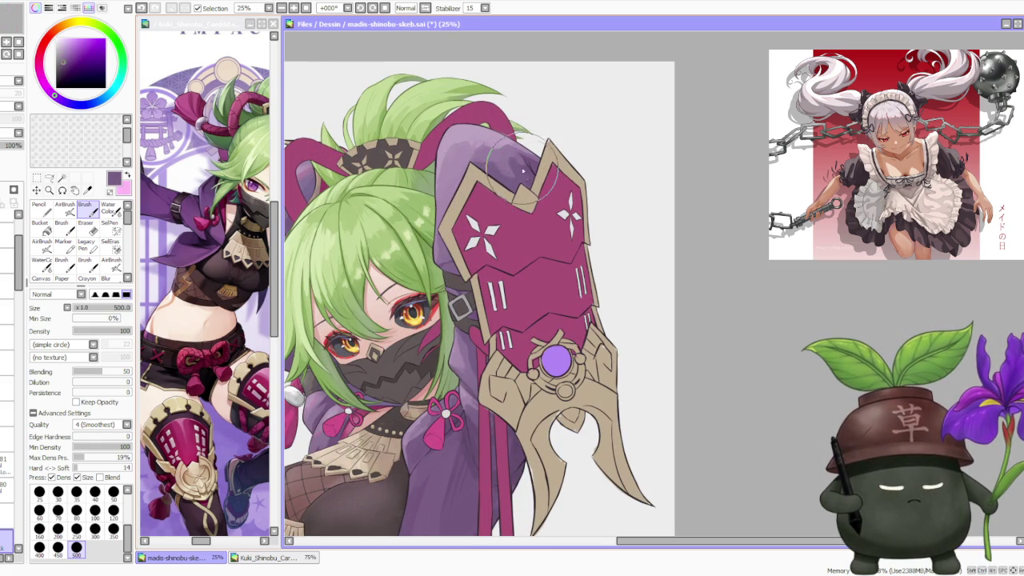
pyautogui.scroll(-2, 536, 187)
pyautogui.scroll(2, 503, 118)
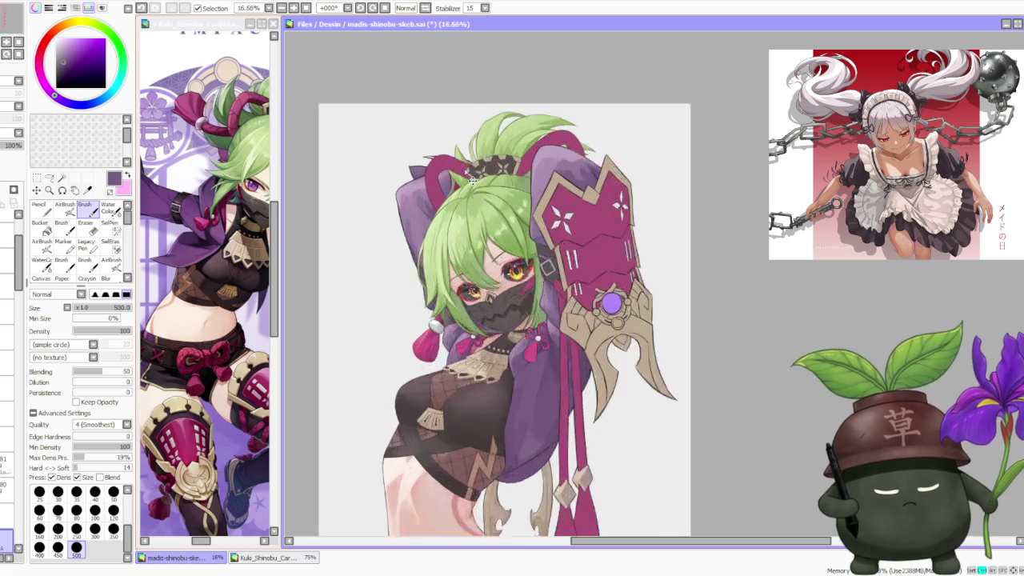
pyautogui.scroll(1, 447, 160)
pyautogui.scroll(4, 385, 212)
pyautogui.scroll(-3, 379, 218)
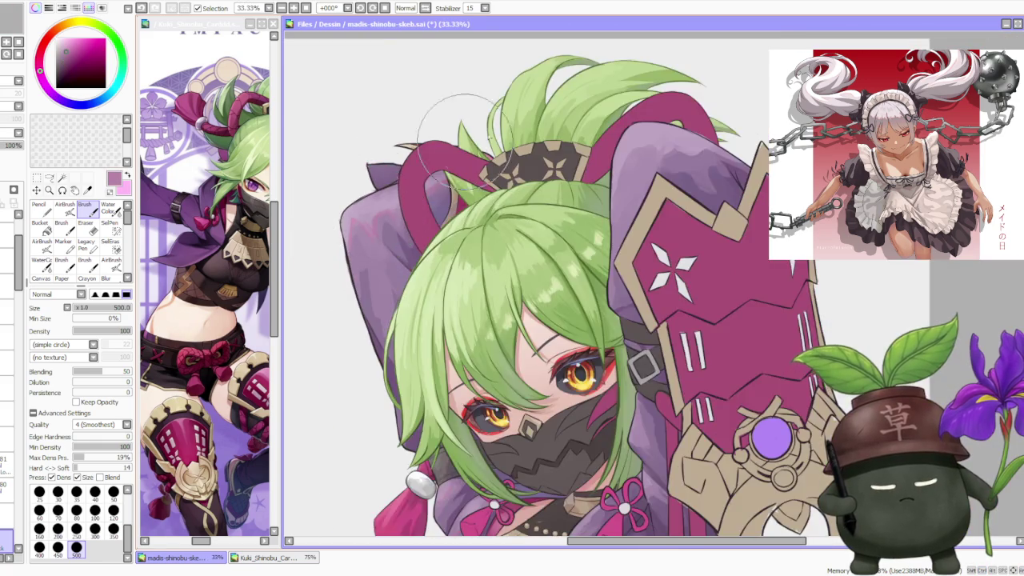
pyautogui.scroll(-2, 480, 200)
pyautogui.scroll(2, 563, 182)
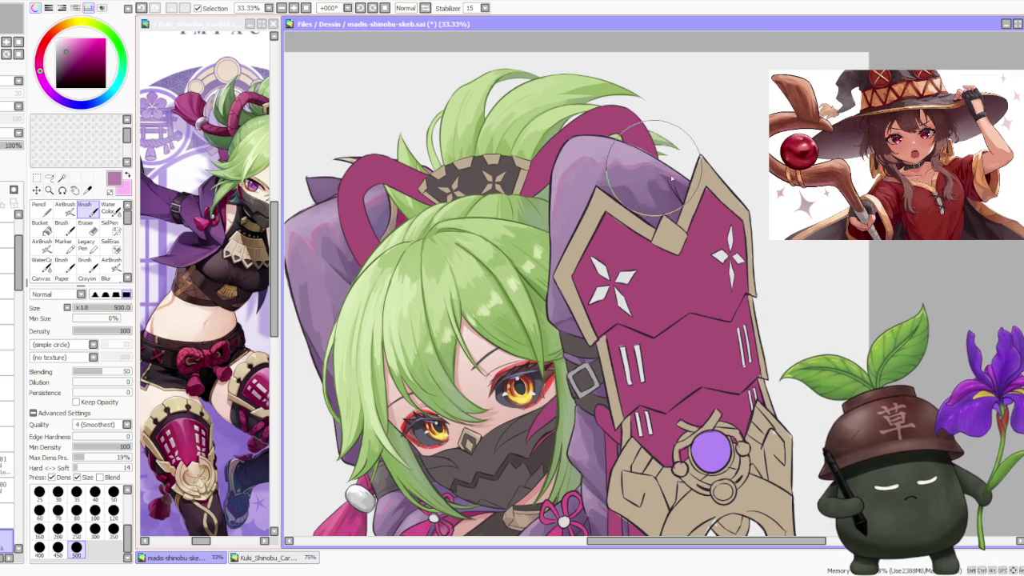
pyautogui.scroll(-3, 621, 126)
pyautogui.scroll(1, 592, 264)
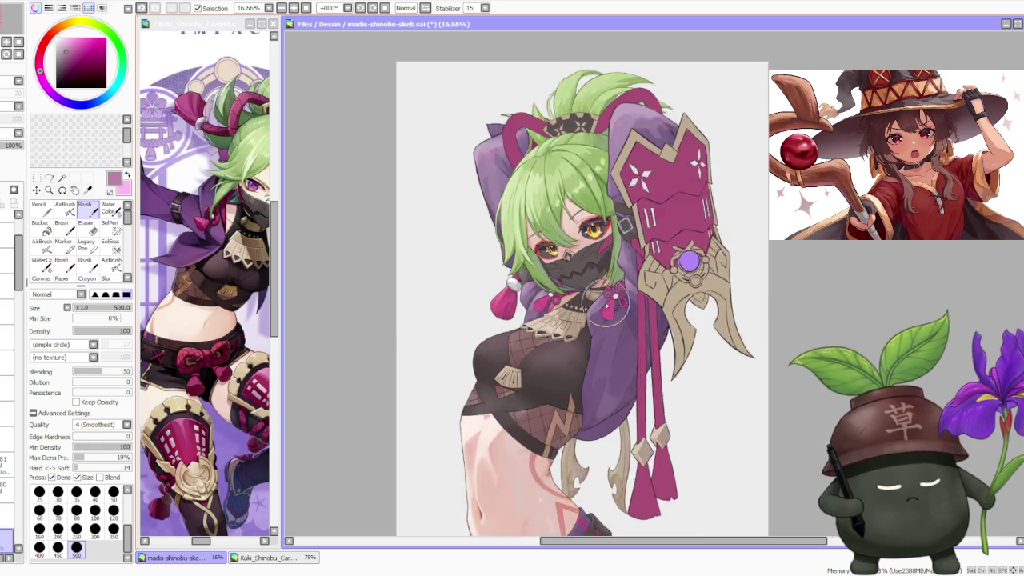
pyautogui.scroll(2, 576, 304)
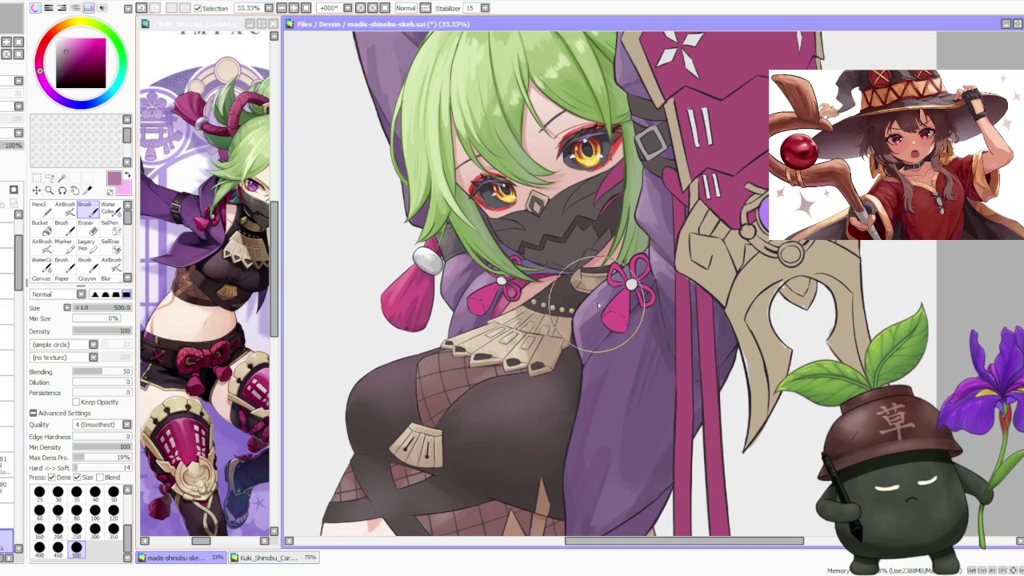
pyautogui.scroll(-1, 609, 256)
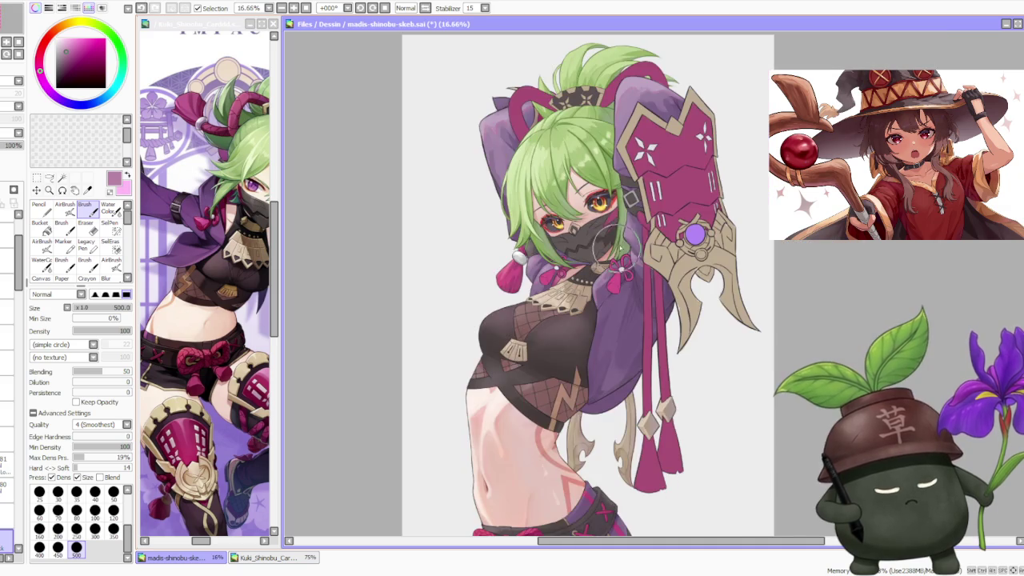
pyautogui.scroll(3, 658, 211)
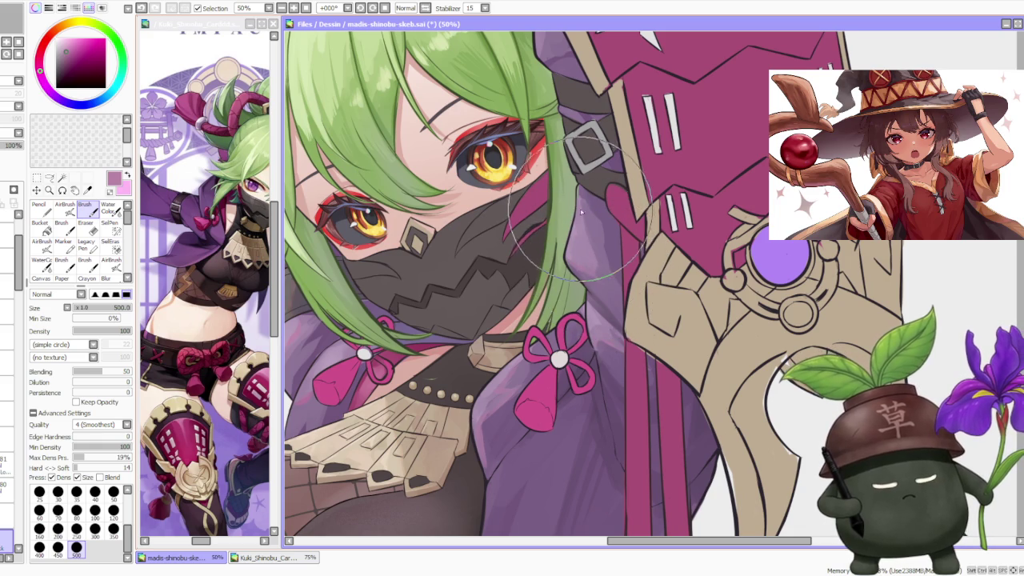
pyautogui.scroll(-5, 575, 192)
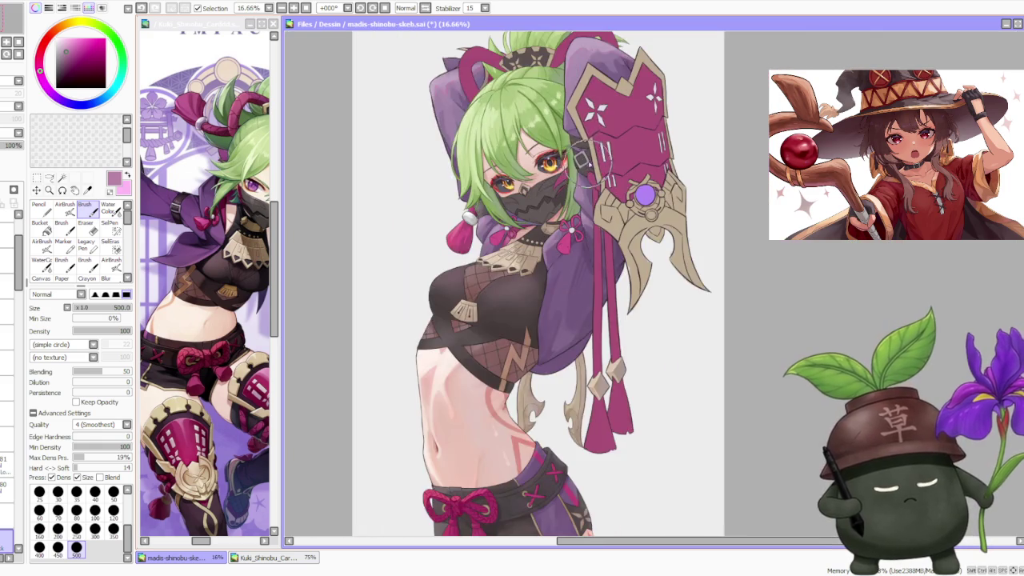
pyautogui.scroll(-3, 588, 172)
pyautogui.scroll(3, 581, 149)
pyautogui.scroll(-2, 631, 164)
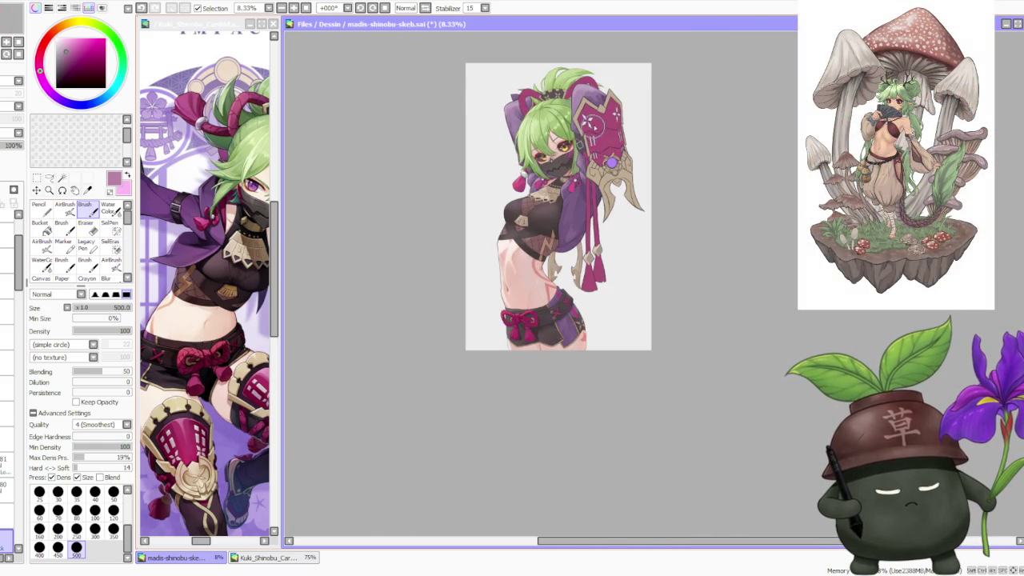
pyautogui.scroll(-1, 608, 152)
pyautogui.scroll(1, 606, 119)
pyautogui.scroll(1, 603, 124)
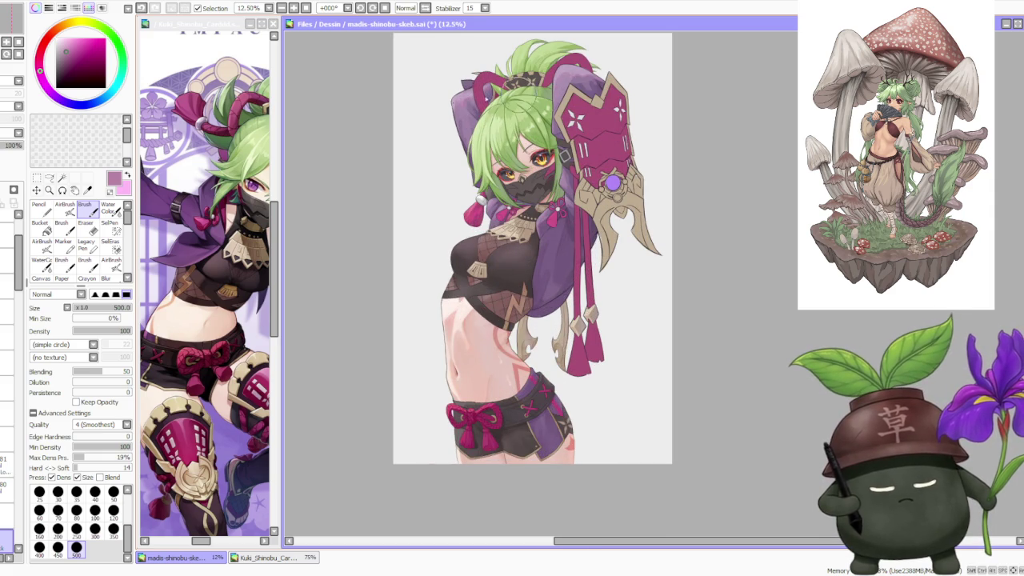
# - Sample the jacket's dark purple and switch to the AirBrush at size 120, density 44
pyautogui.keyDown('alt'); pyautogui.click(157, 205); pyautogui.keyUp('alt')
pyautogui.scroll(-2, 654, 283)
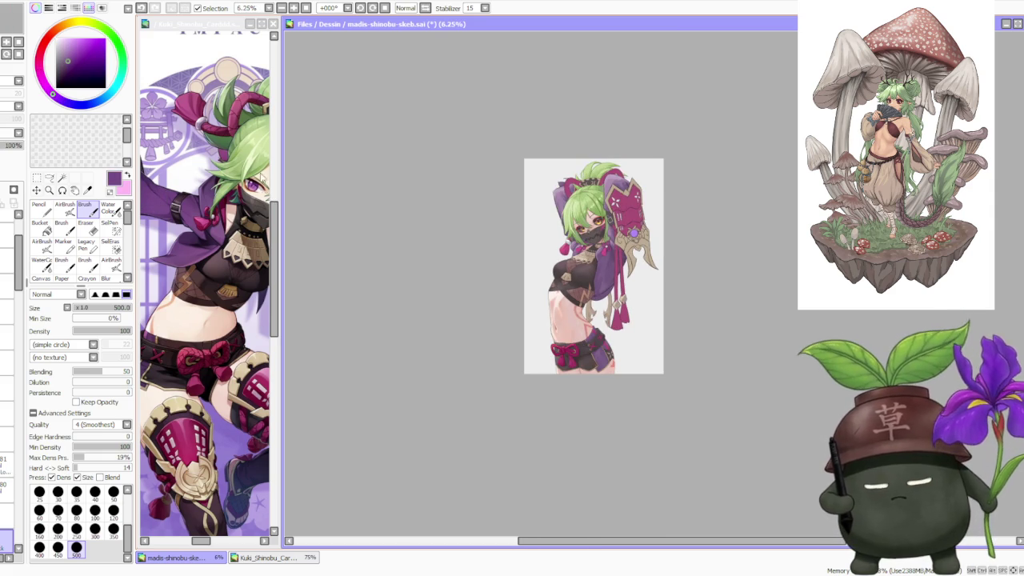
pyautogui.click(64, 208)
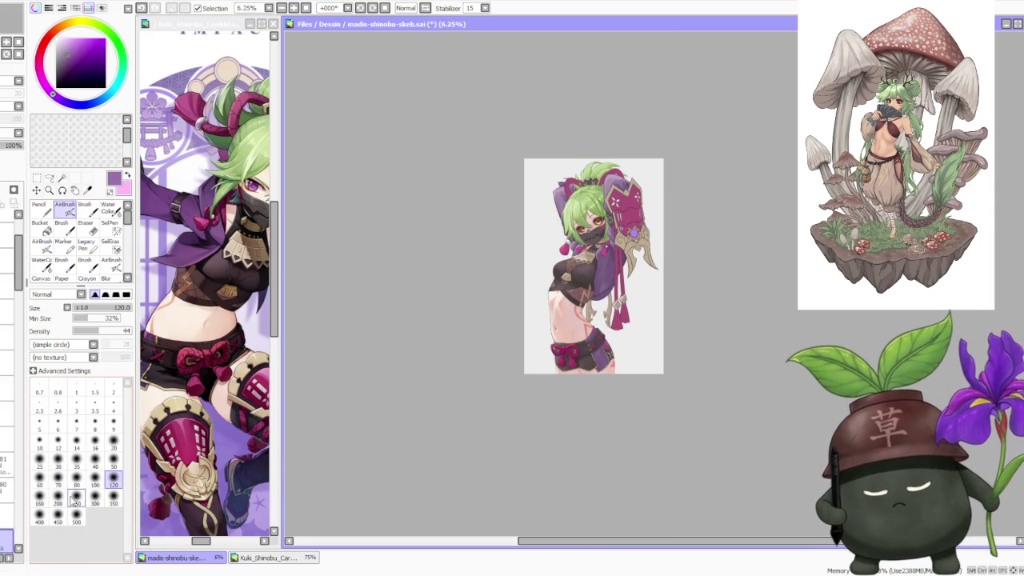
# - Try a blue-violet colour, then settle on magenta as the painting colour
pyautogui.scroll(2, 622, 284)
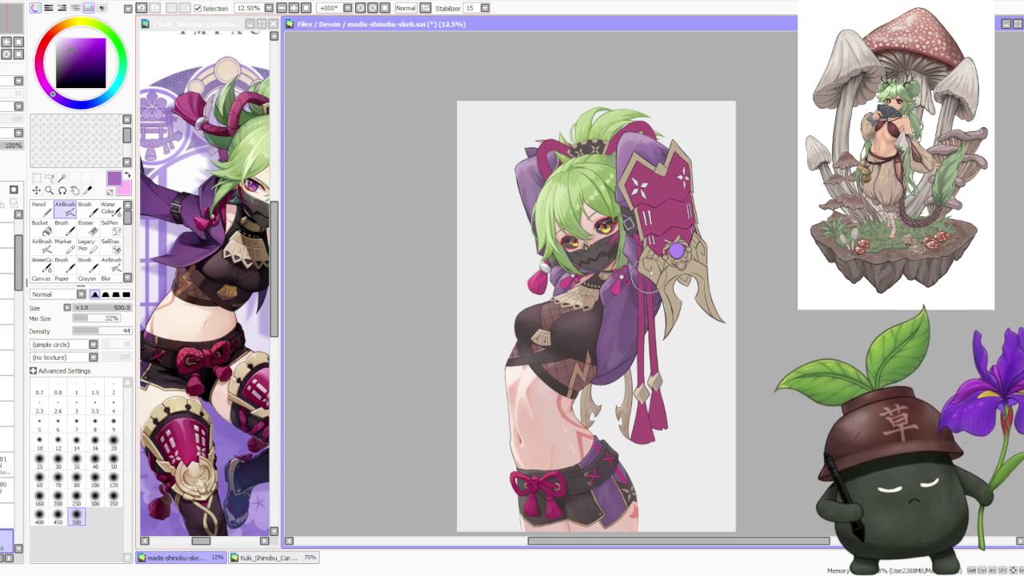
pyautogui.scroll(-2, 644, 235)
pyautogui.scroll(-1, 649, 202)
pyautogui.scroll(3, 680, 160)
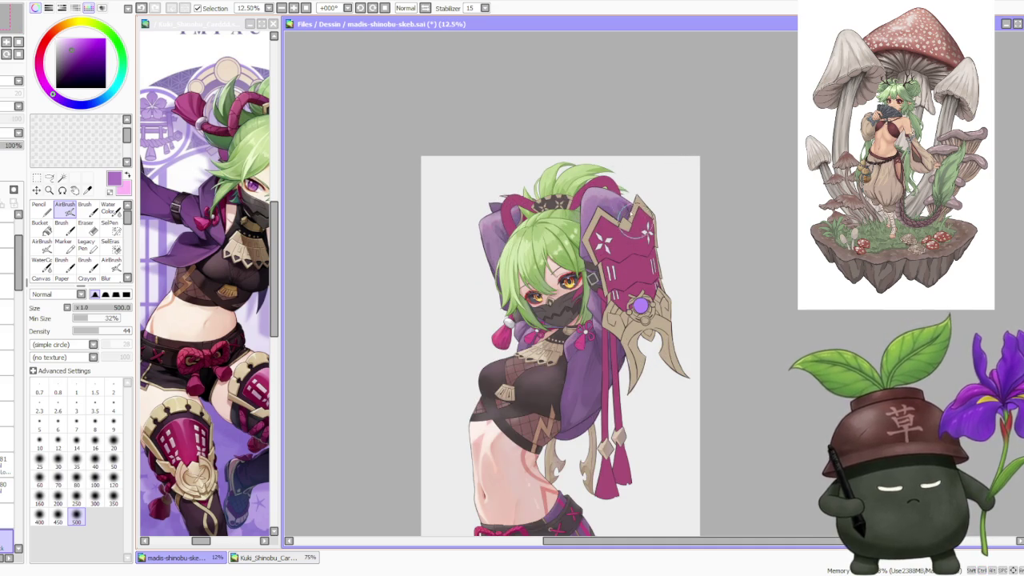
pyautogui.click(78, 104)
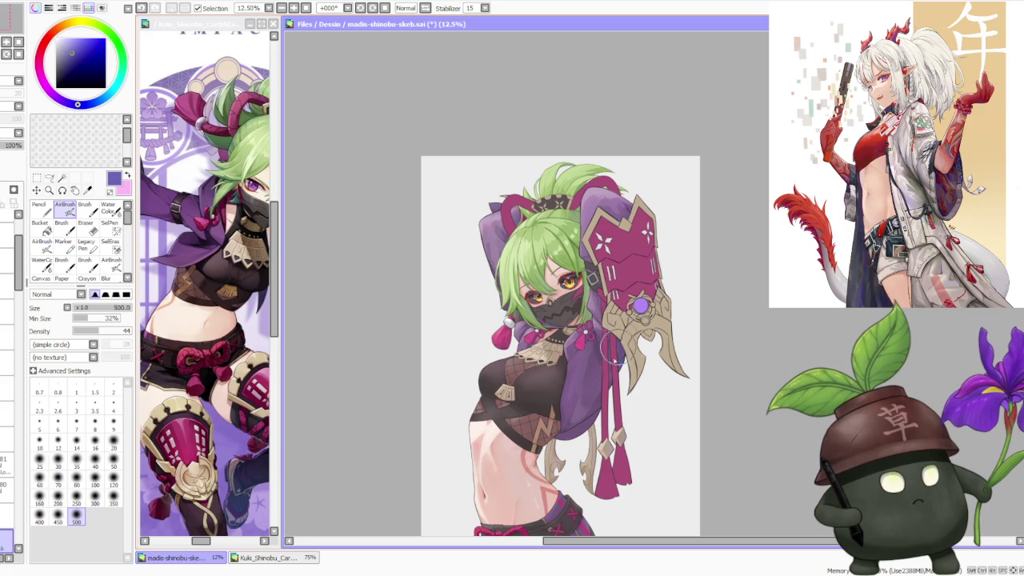
pyautogui.scroll(-1, 630, 328)
pyautogui.scroll(1, 632, 340)
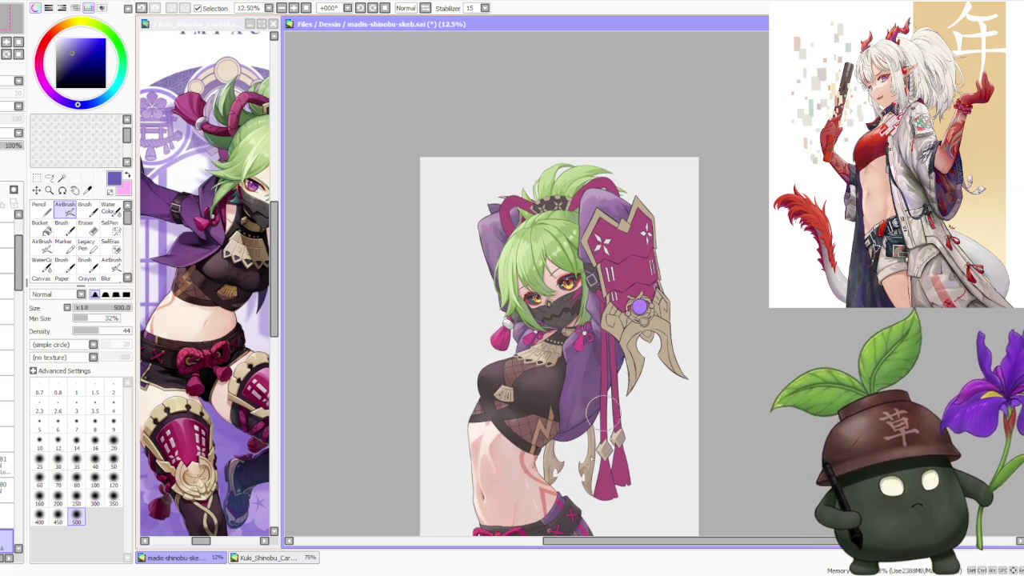
pyautogui.click(43, 66)
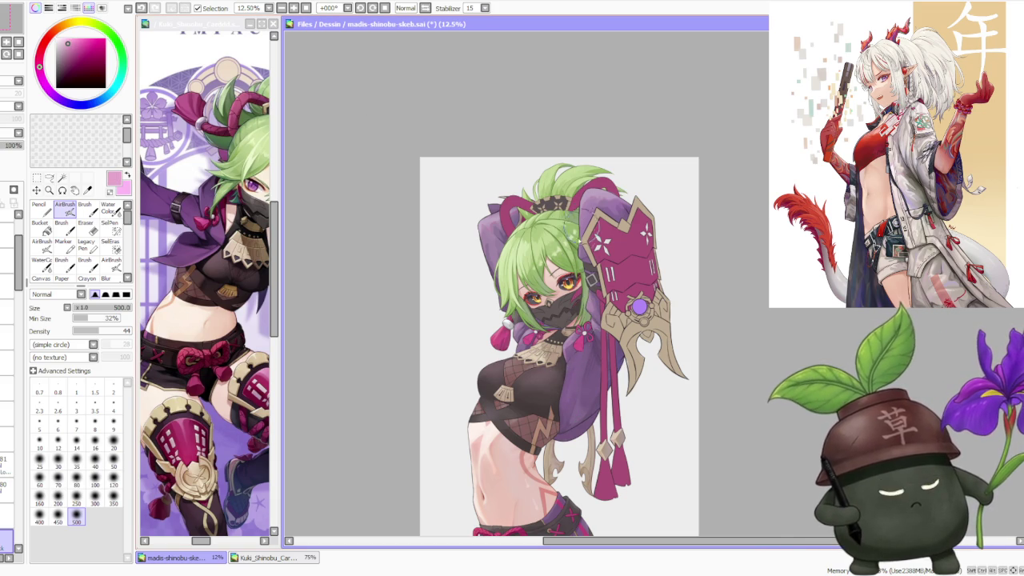
# - Switch to the hard-edged brush and sample a darker purple from the drawing
pyautogui.scroll(-2, 605, 192)
pyautogui.scroll(-1, 605, 192)
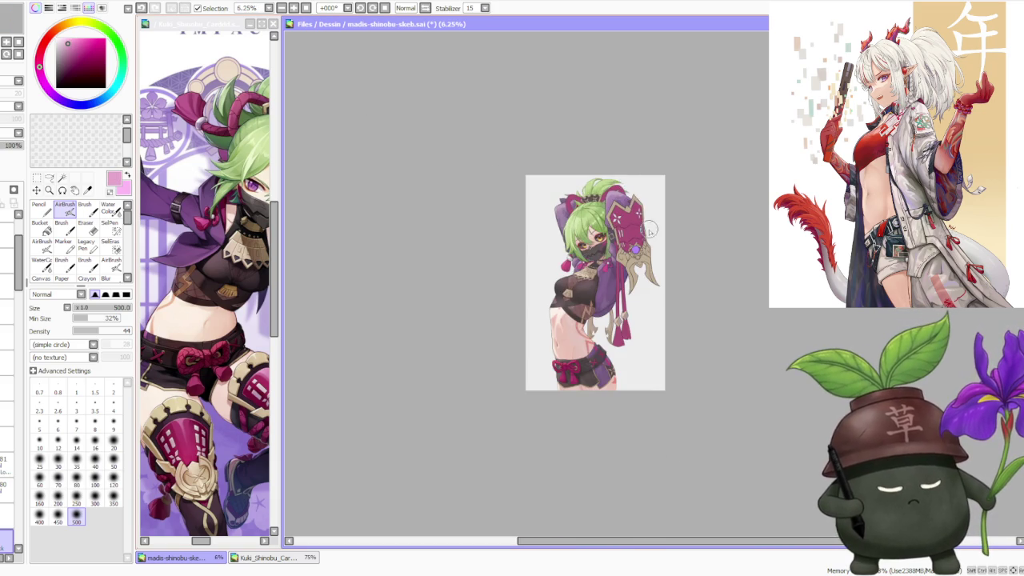
pyautogui.scroll(4, 650, 222)
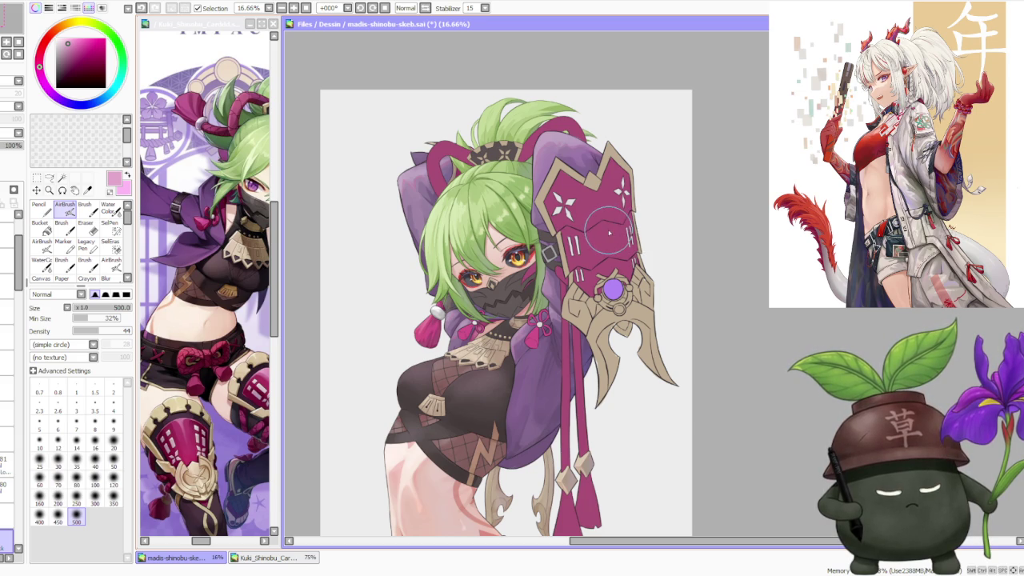
pyautogui.scroll(1, 609, 232)
pyautogui.scroll(1, 614, 247)
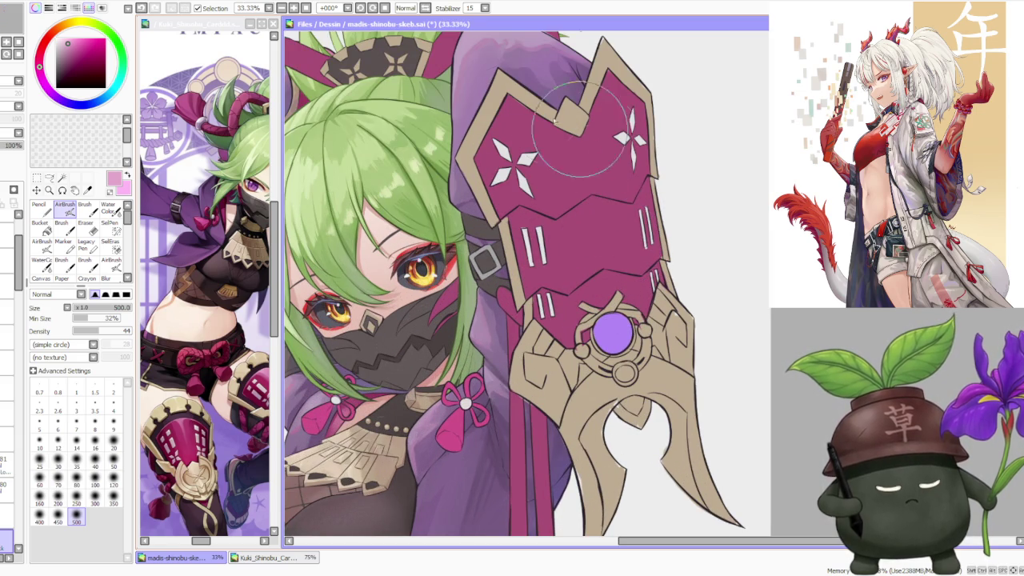
pyautogui.click(84, 206)
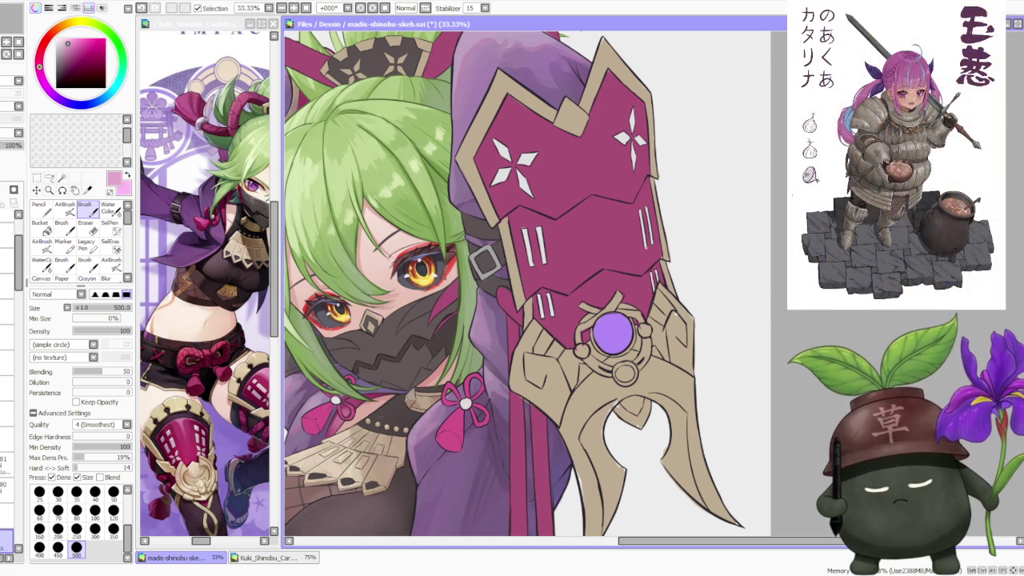
pyautogui.scroll(2, 476, 296)
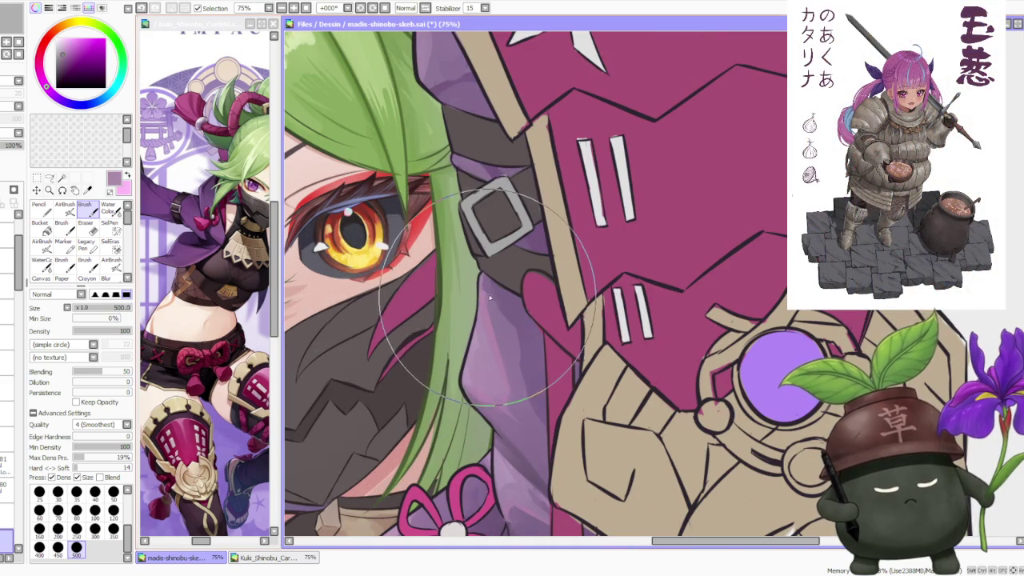
pyautogui.keyDown('alt'); pyautogui.click(487, 282); pyautogui.keyUp('alt')
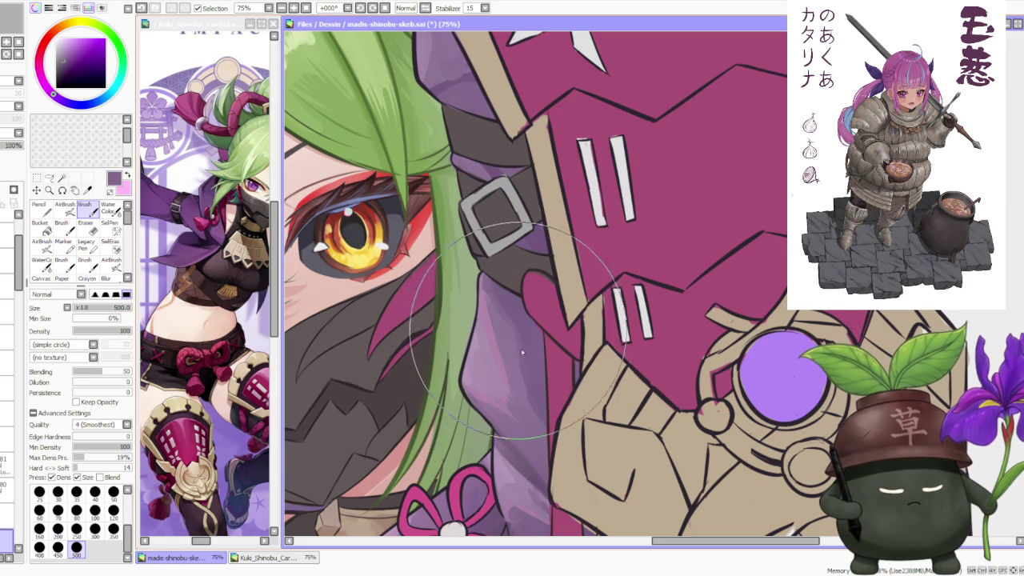
# - Set the brush to size 100, paint the pink ribbon tail, then resample darker purples
pyautogui.scroll(-1, 563, 432)
pyautogui.scroll(-1, 563, 399)
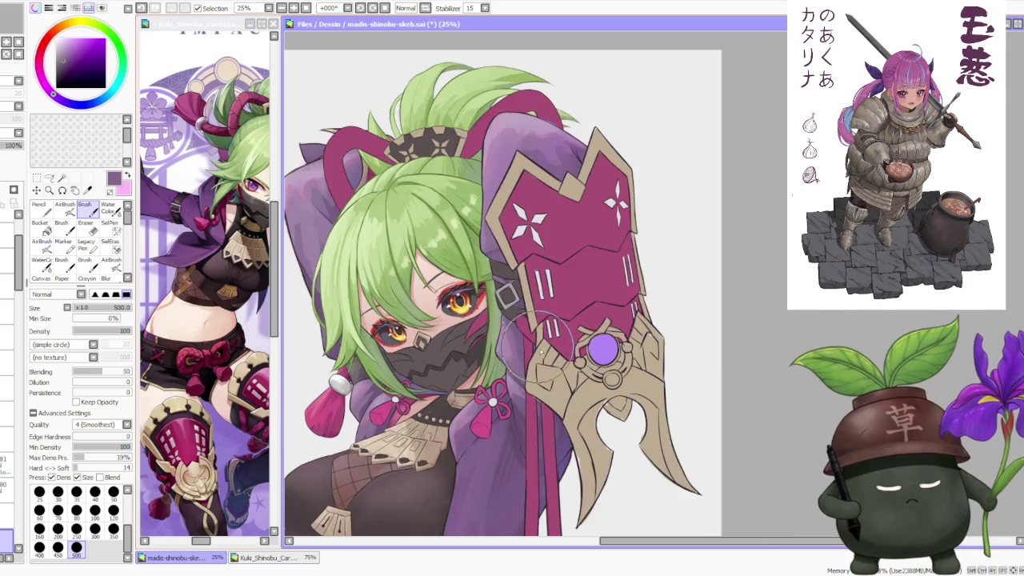
pyautogui.scroll(-1, 564, 375)
pyautogui.scroll(3, 556, 374)
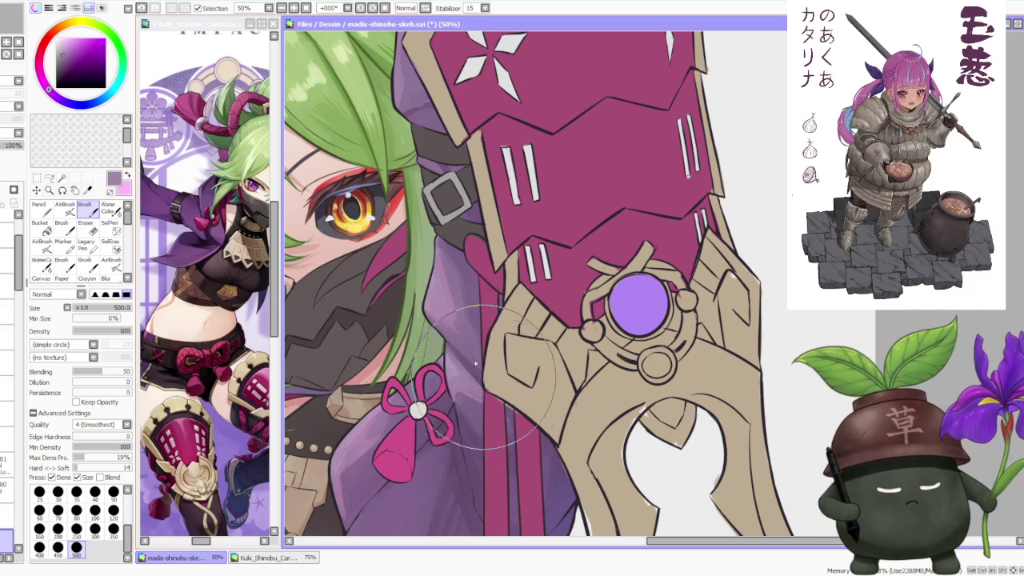
pyautogui.scroll(-4, 480, 392)
pyautogui.scroll(4, 431, 324)
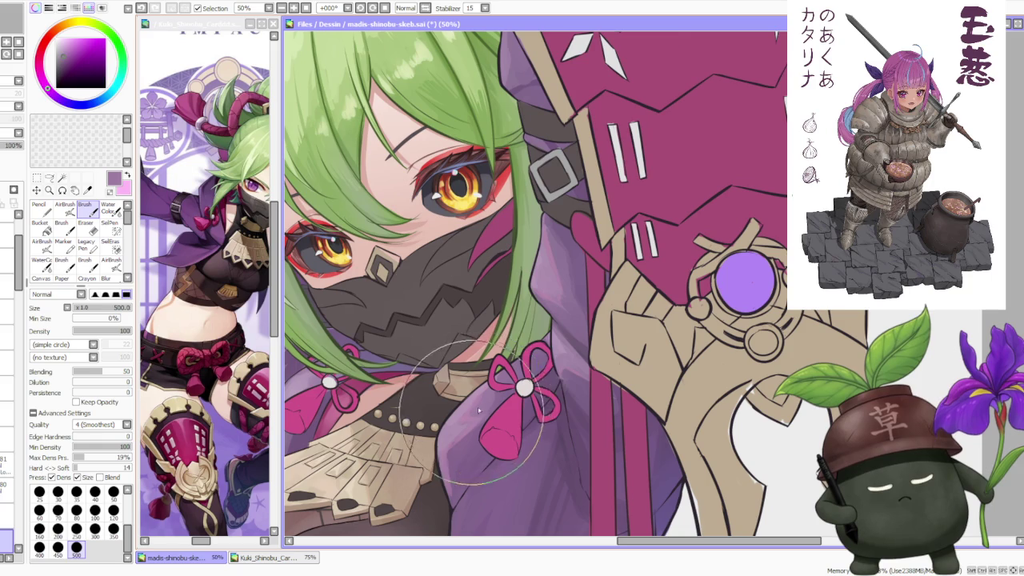
pyautogui.scroll(-1, 492, 384)
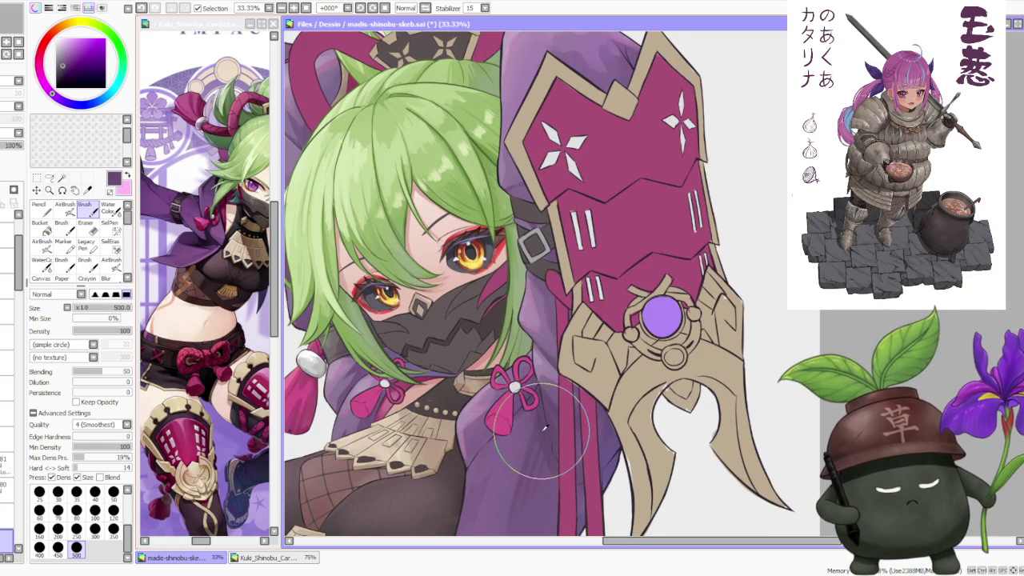
pyautogui.scroll(1, 546, 437)
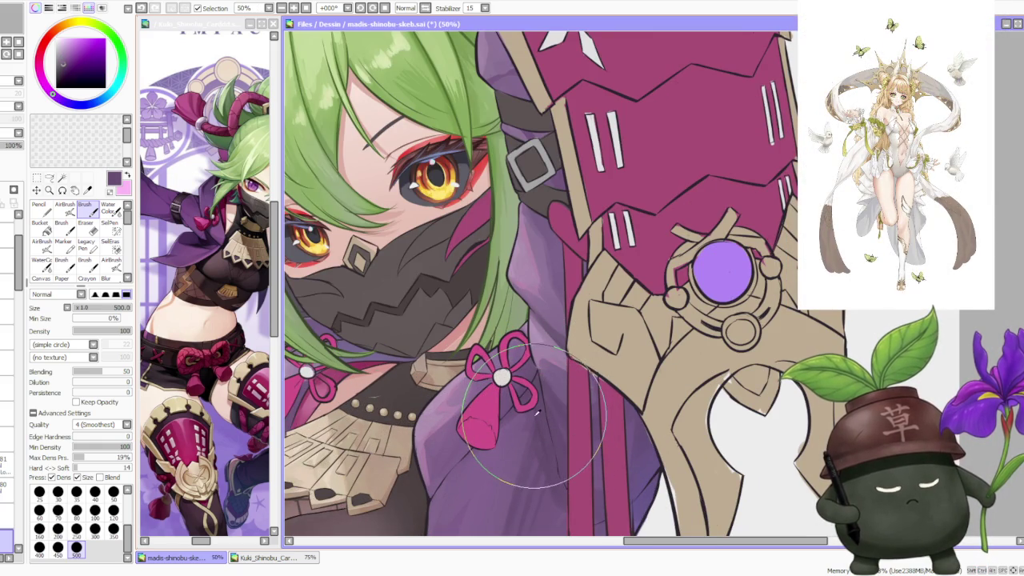
pyautogui.click(95, 509)
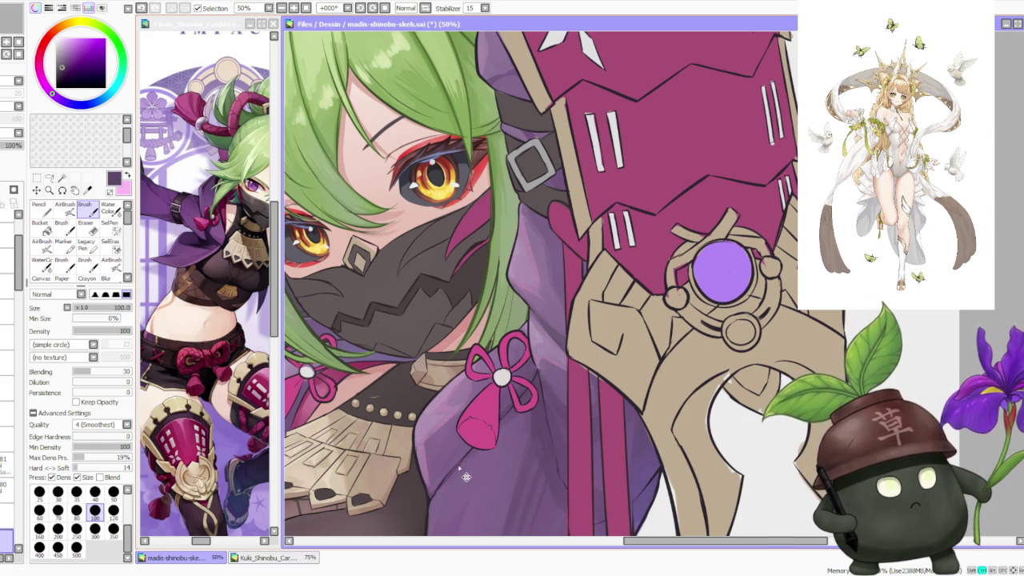
pyautogui.moveTo(494, 428); pyautogui.dragTo(516, 402)
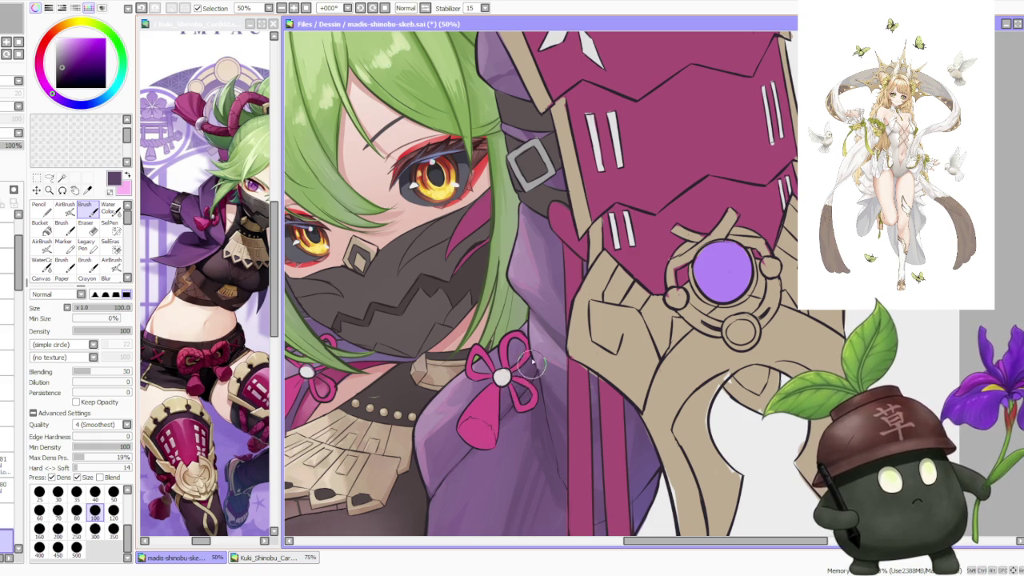
pyautogui.keyDown('alt'); pyautogui.click(540, 368); pyautogui.keyUp('alt')
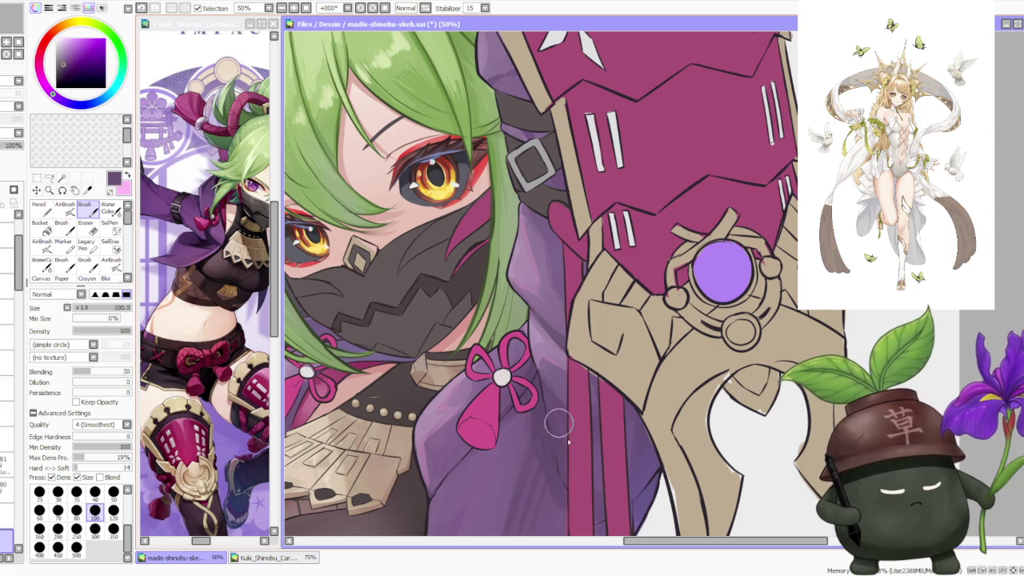
pyautogui.keyDown('alt'); pyautogui.click(553, 392); pyautogui.keyUp('alt')
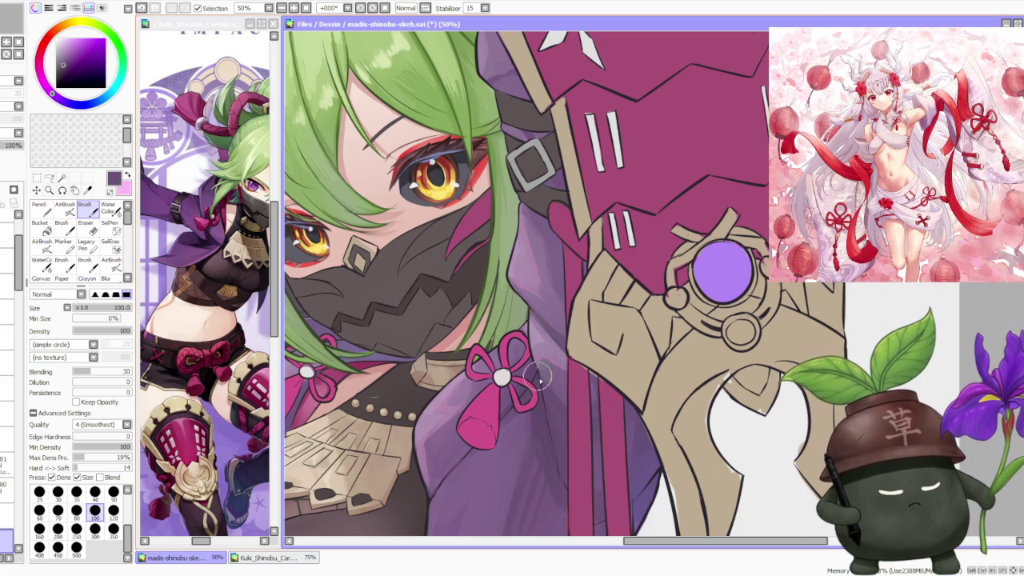
pyautogui.scroll(-4, 623, 406)
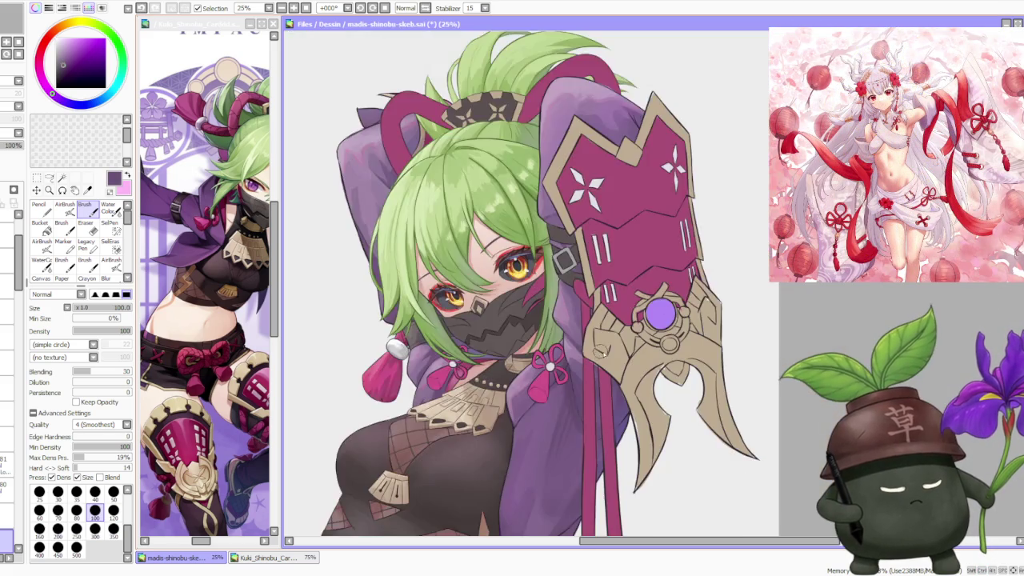
# - Zoom out to review the whole illustration and save madis-shinobu-skeb.sai with Ctrl+S
pyautogui.scroll(-2, 650, 405)
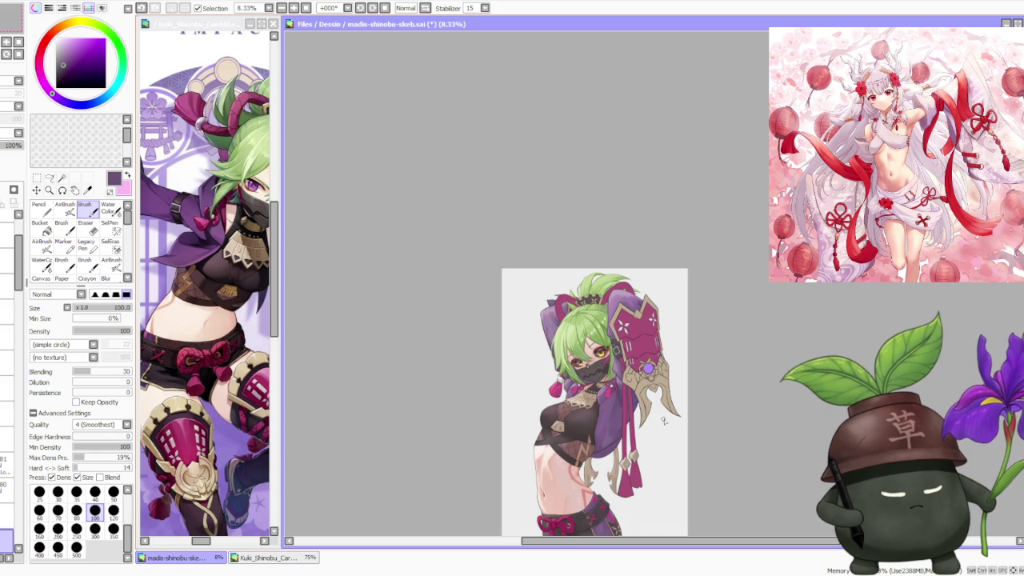
pyautogui.scroll(2, 669, 428)
pyautogui.scroll(-2, 656, 253)
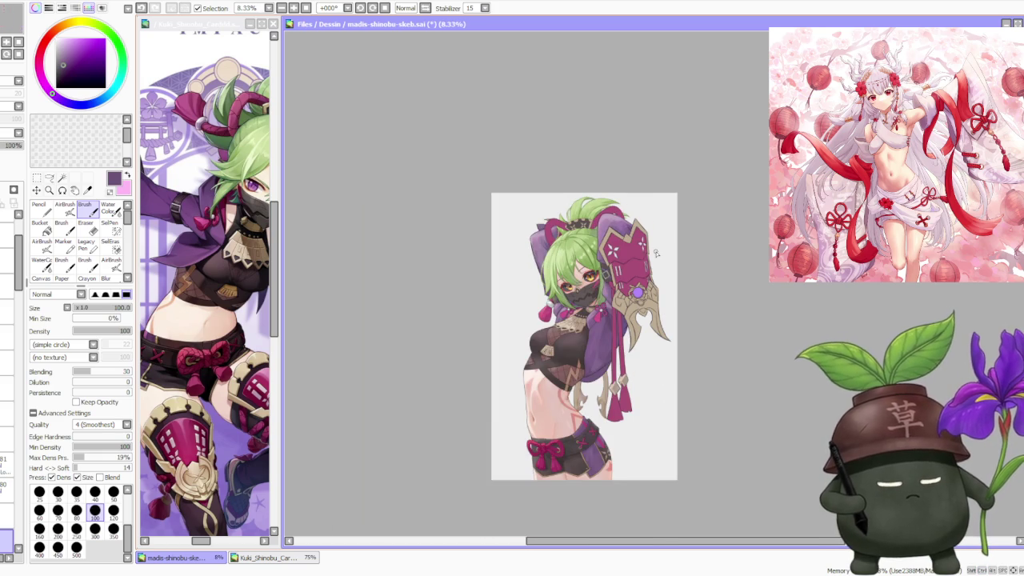
pyautogui.scroll(1, 653, 349)
pyautogui.scroll(-1, 654, 318)
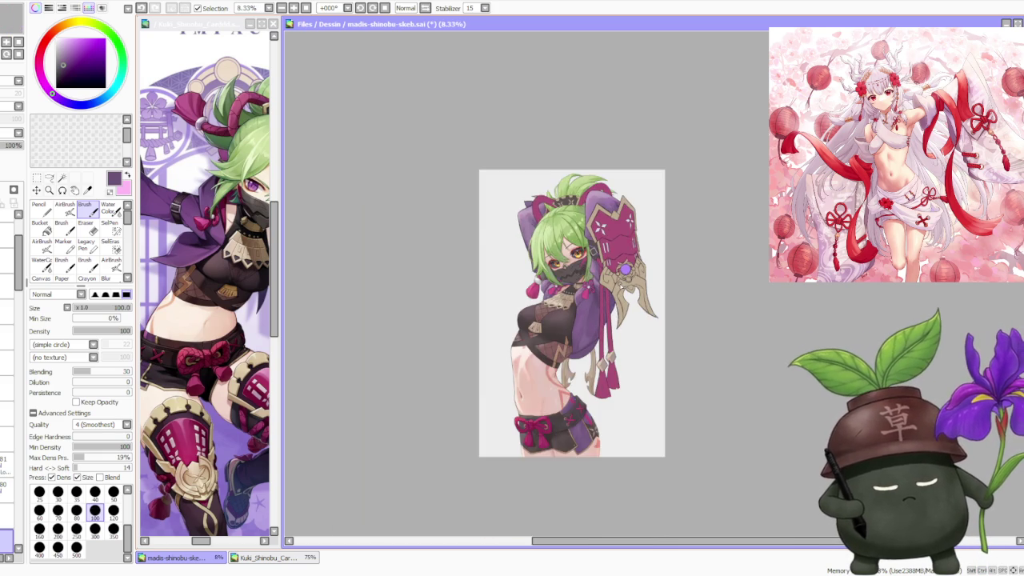
pyautogui.scroll(2, 646, 299)
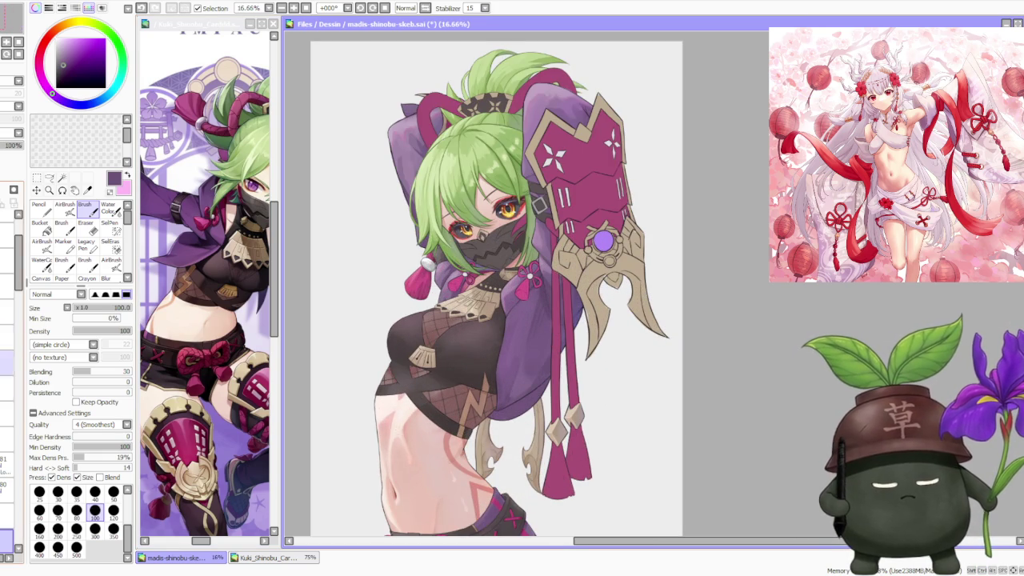
pyautogui.scroll(-1, 532, 200)
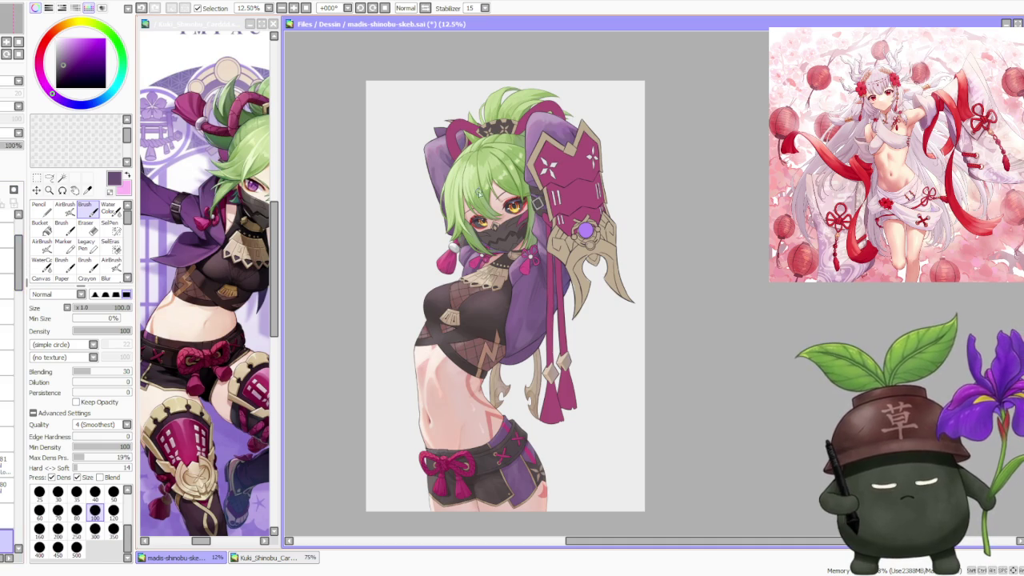
pyautogui.scroll(-1, 470, 189)
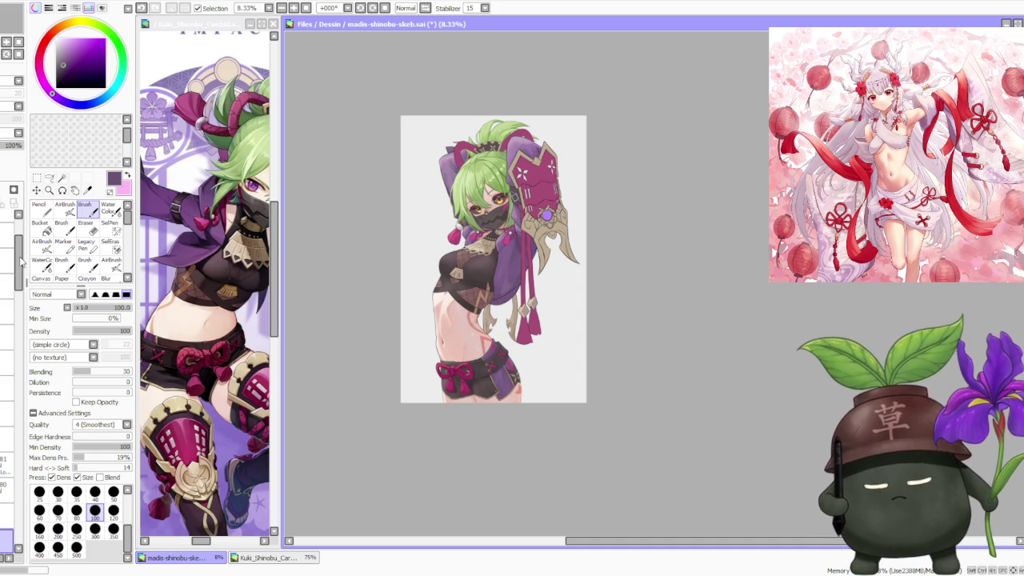
pyautogui.hotkey('ctrl', 's')
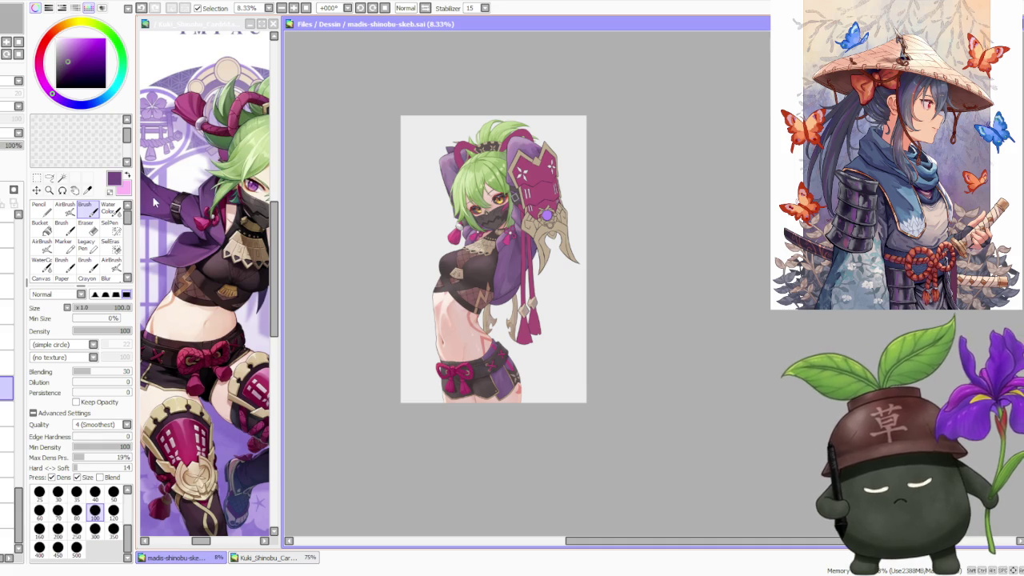
# - Softly airbrush shading across the purple hood at size 500
pyautogui.press('a')
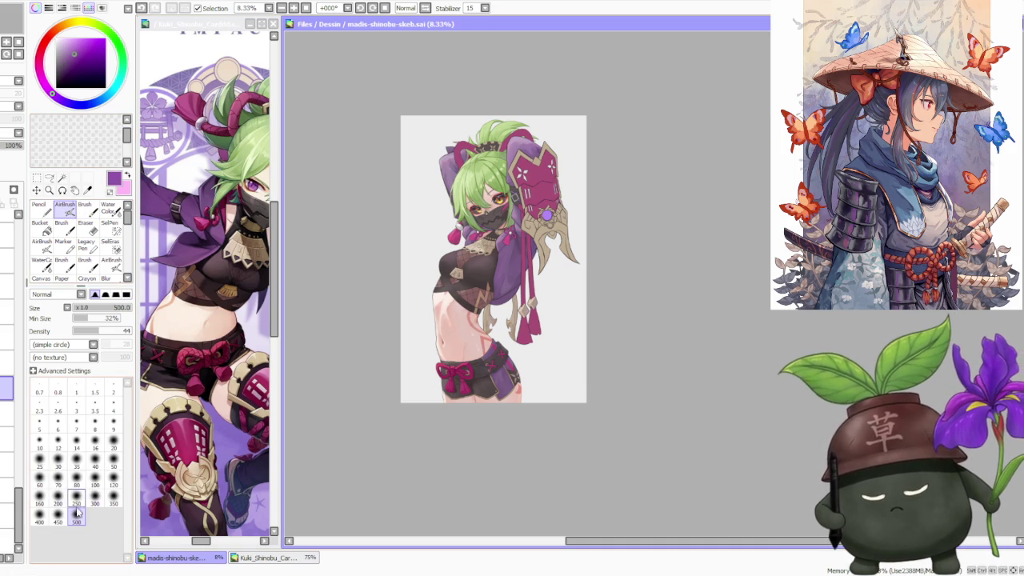
pyautogui.scroll(3, 468, 143)
pyautogui.moveTo(483, 158)
pyautogui.mouseDown()
pyautogui.moveTo(492, 240)
pyautogui.moveTo(480, 200)
pyautogui.moveTo(491, 139)
pyautogui.moveTo(508, 160)
pyautogui.mouseUp()
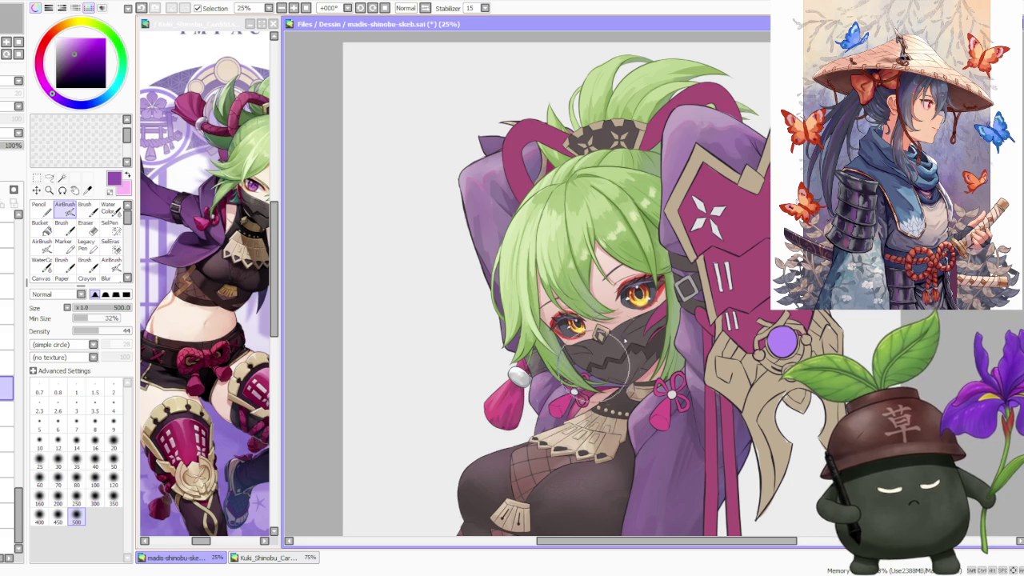
pyautogui.scroll(-1, 552, 384)
pyautogui.scroll(1, 646, 331)
# - Zoom around the artwork and sample a darker greyish violet from the drawing
pyautogui.scroll(-2, 646, 331)
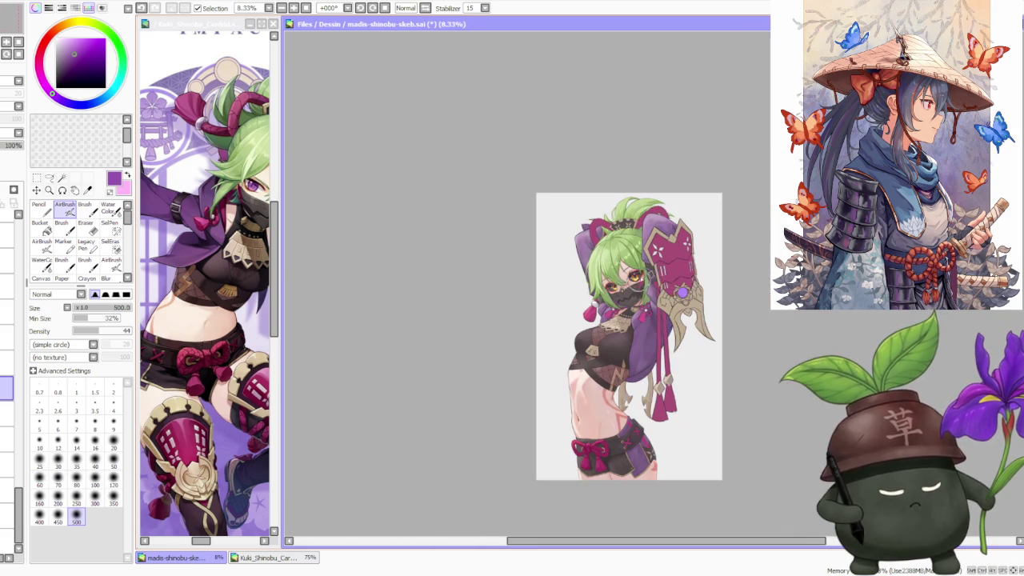
pyautogui.scroll(-1, 693, 322)
pyautogui.scroll(1, 697, 317)
pyautogui.scroll(-1, 708, 304)
pyautogui.scroll(2, 745, 325)
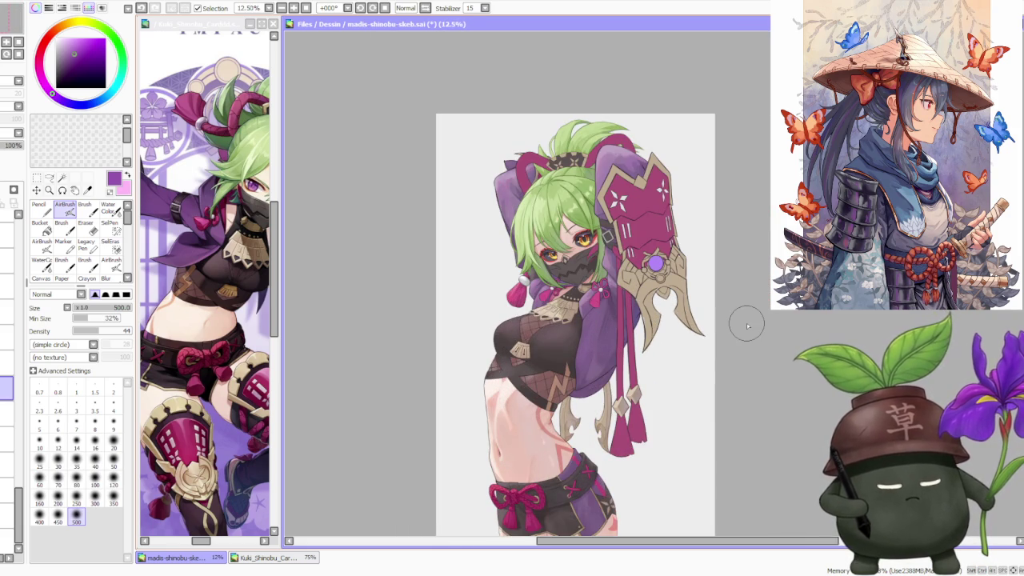
pyautogui.scroll(-1, 746, 324)
pyautogui.scroll(1, 744, 316)
pyautogui.scroll(1, 749, 300)
pyautogui.scroll(-1, 745, 302)
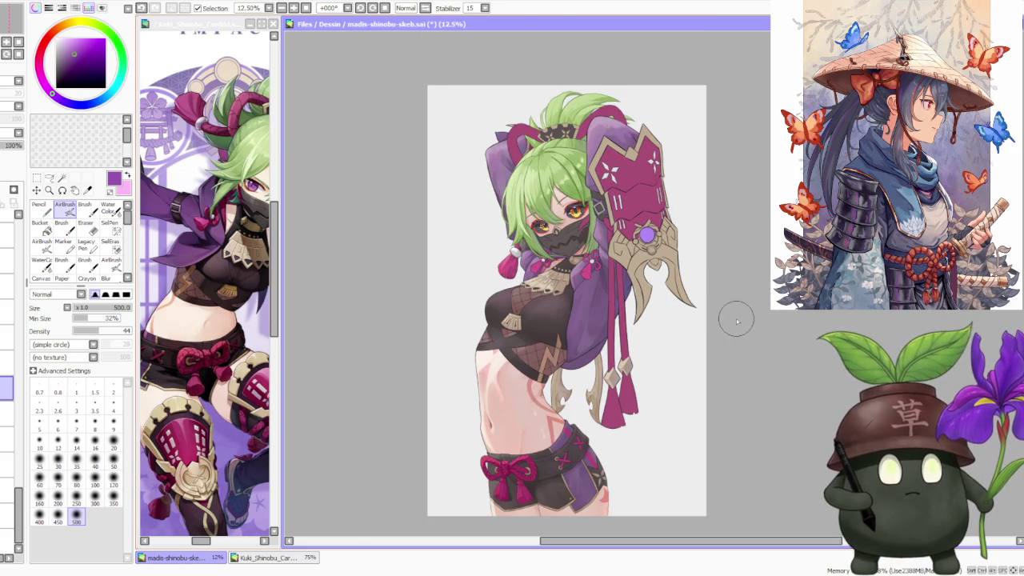
pyautogui.scroll(1, 734, 319)
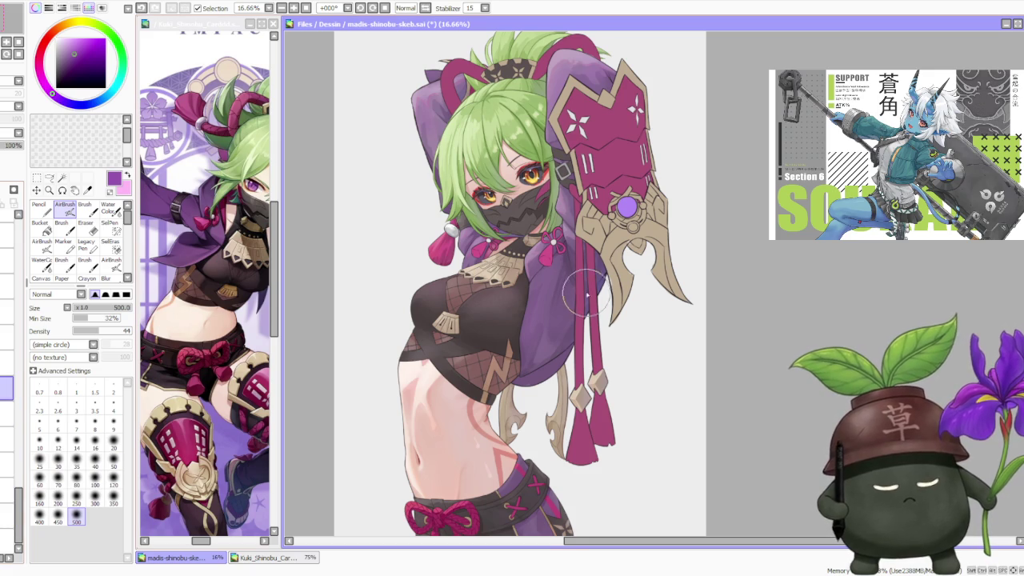
pyautogui.keyDown('alt'); pyautogui.click(596, 268); pyautogui.keyUp('alt')
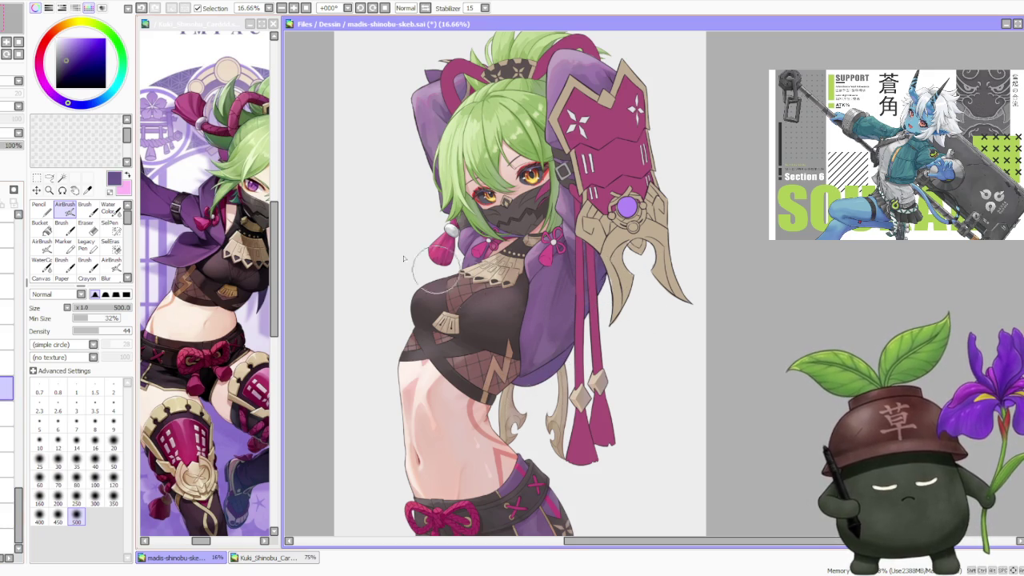
# - Return to the regular hard brush and slightly adjust the colour's shade
pyautogui.press('b')
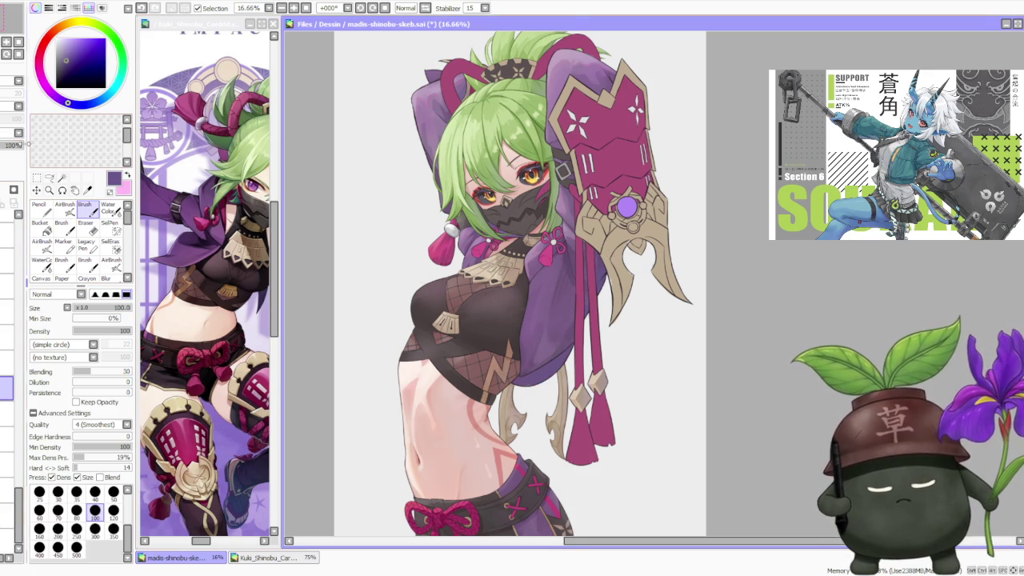
pyautogui.scroll(1, 532, 386)
pyautogui.scroll(1, 532, 386)
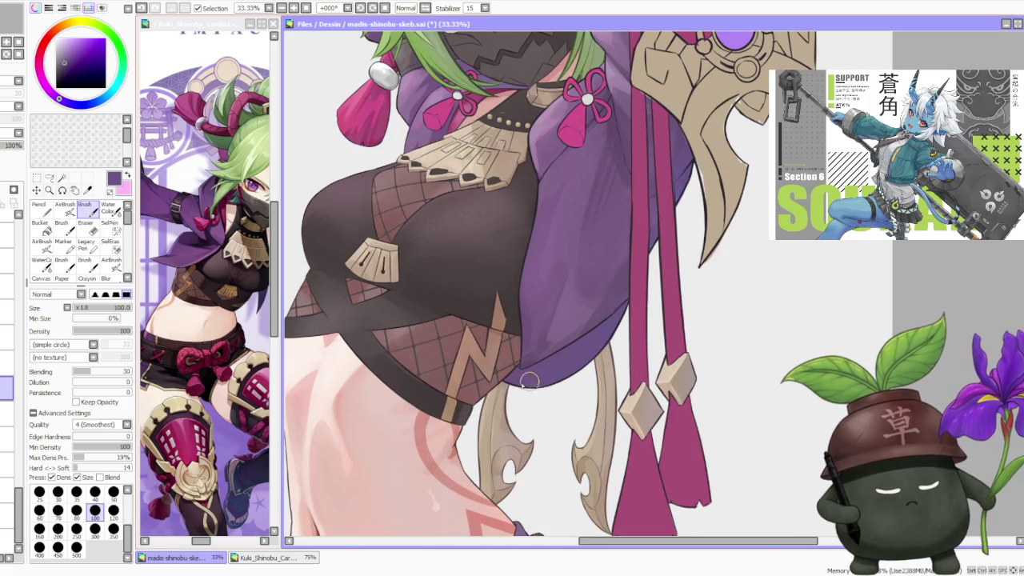
pyautogui.scroll(-2, 544, 386)
pyautogui.scroll(-1, 559, 320)
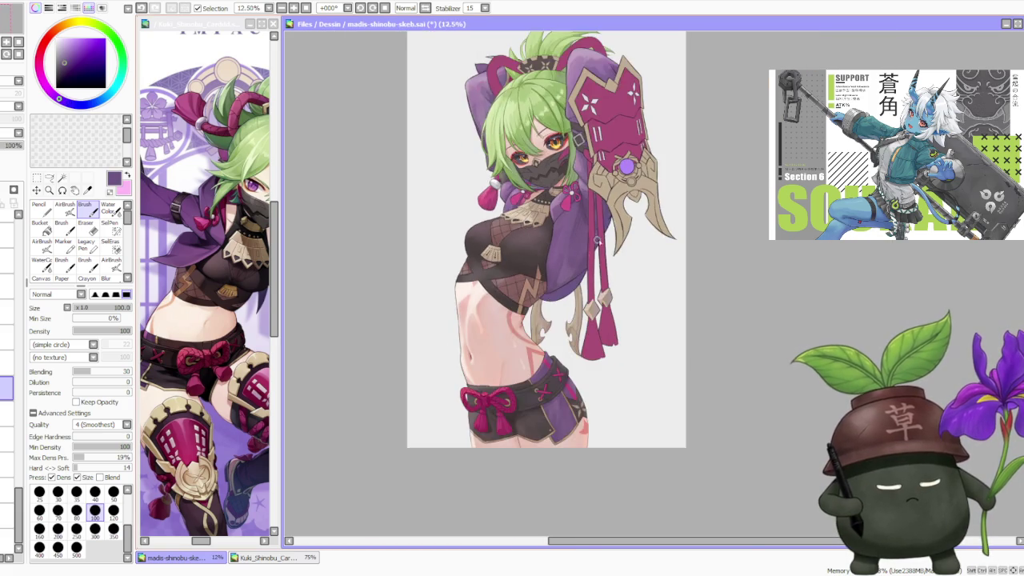
pyautogui.scroll(-1, 576, 263)
pyautogui.scroll(3, 604, 207)
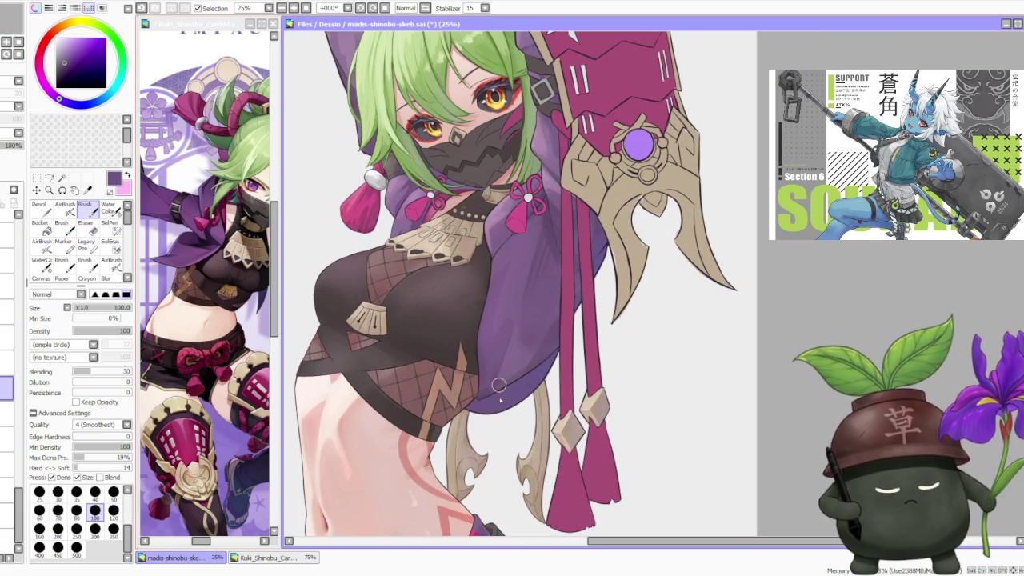
pyautogui.click(79, 53)
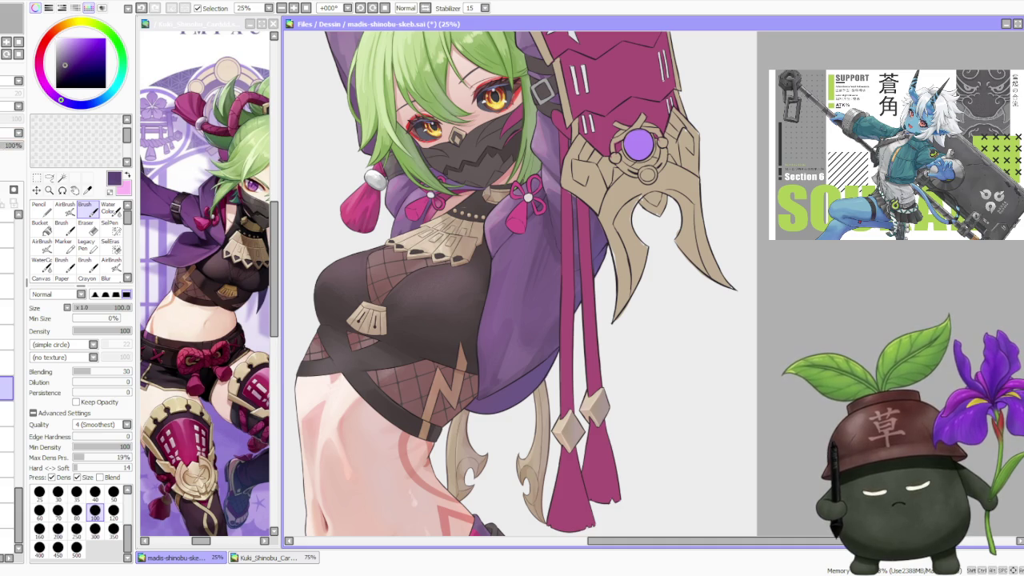
# - Enlarge the brush to size 500 and sample a purple from the jacket sleeve
pyautogui.click(77, 550)
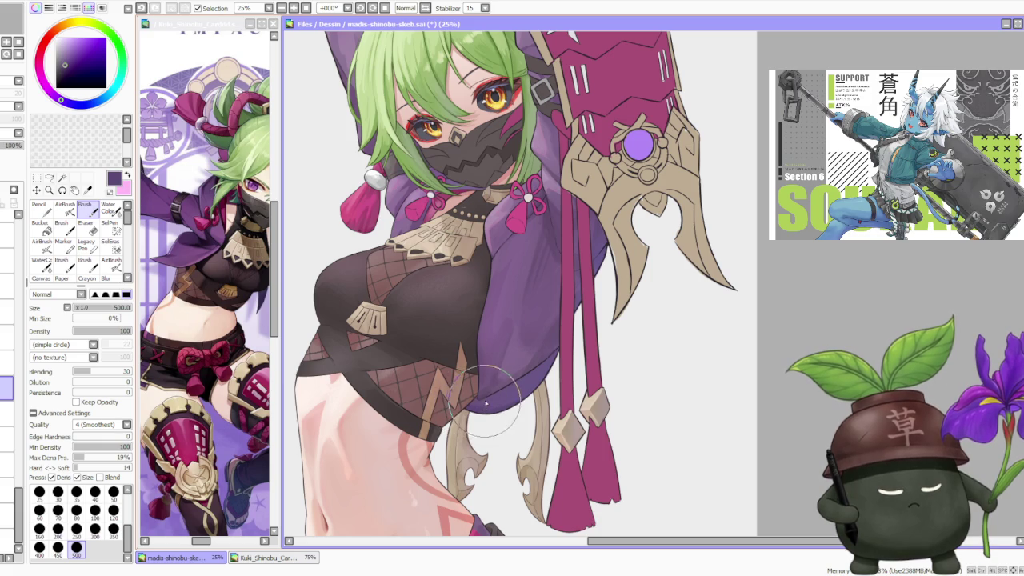
pyautogui.scroll(-1, 474, 403)
pyautogui.scroll(-1, 489, 321)
pyautogui.scroll(2, 504, 271)
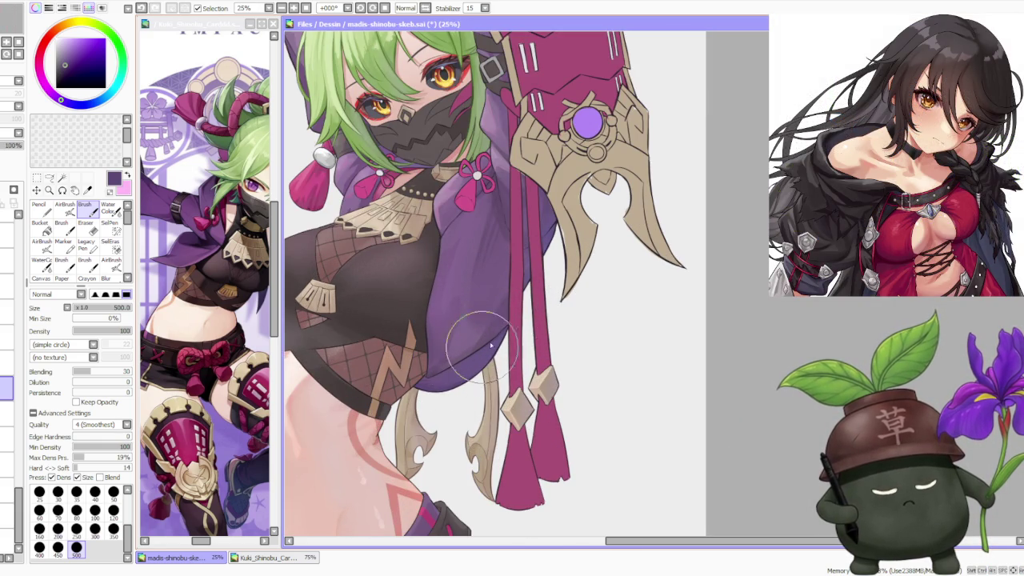
pyautogui.keyDown('alt'); pyautogui.click(464, 377); pyautogui.keyUp('alt')
pyautogui.keyDown('alt'); pyautogui.click(453, 381); pyautogui.keyUp('alt')
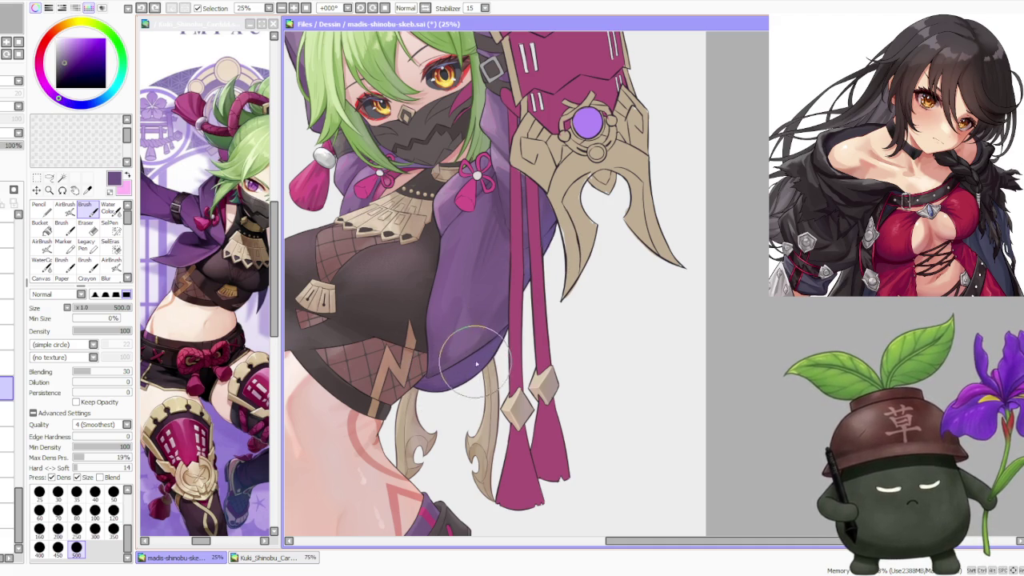
pyautogui.scroll(-1, 438, 311)
pyautogui.scroll(-2, 438, 311)
pyautogui.scroll(-1, 448, 272)
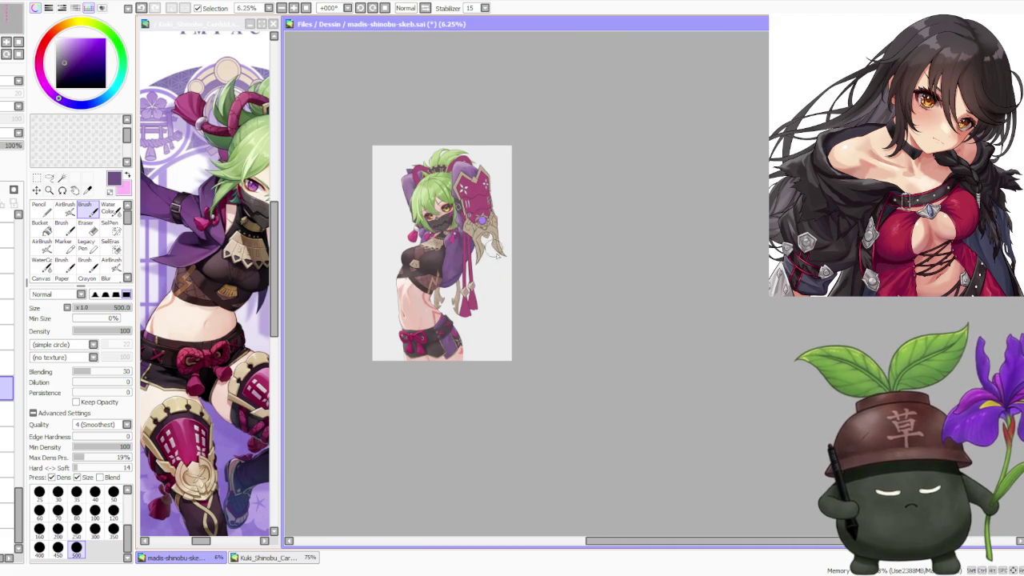
# - Load a dark navy colour and switch to the soft AirBrush
pyautogui.scroll(1, 494, 251)
pyautogui.scroll(2, 478, 207)
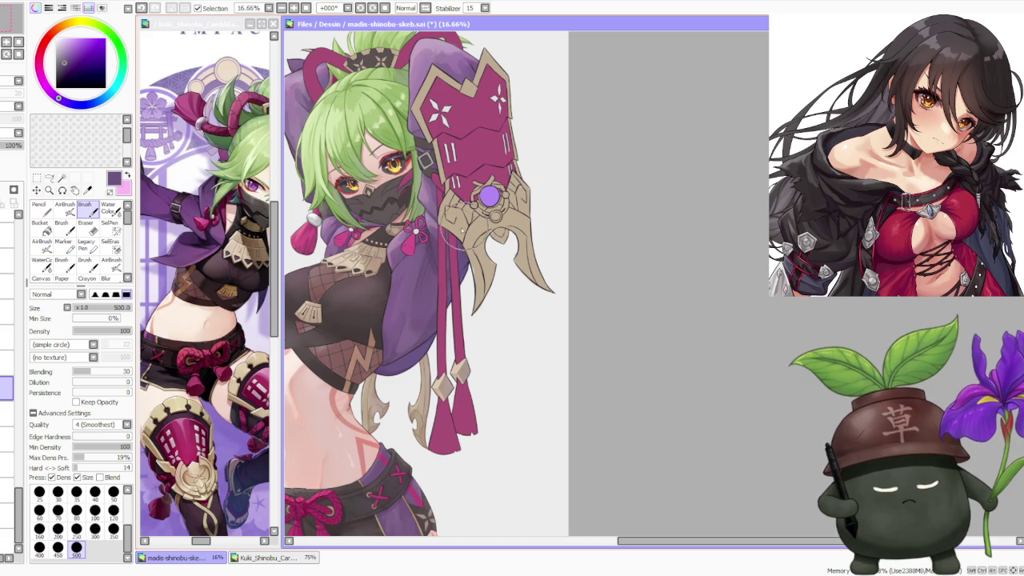
pyautogui.scroll(-1, 448, 240)
pyautogui.scroll(-1, 481, 268)
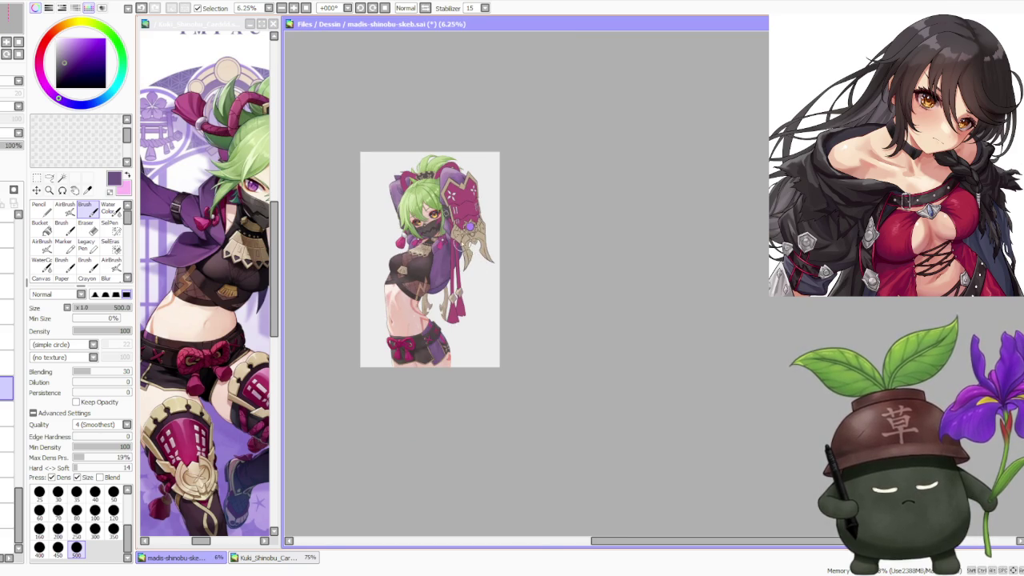
pyautogui.scroll(1, 467, 244)
pyautogui.scroll(1, 467, 245)
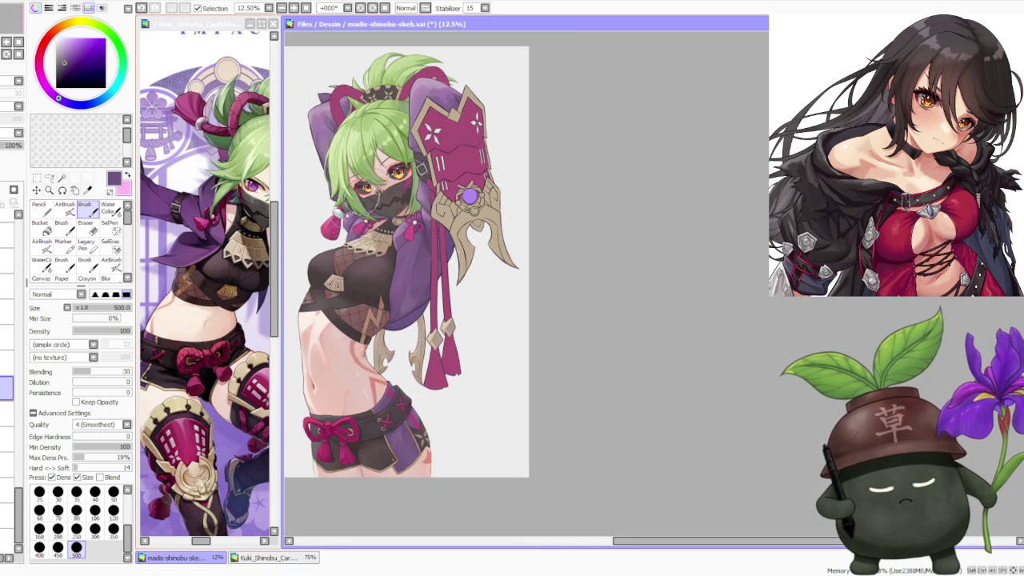
pyautogui.keyDown('alt'); pyautogui.click(239, 252); pyautogui.keyUp('alt')
pyautogui.click(64, 208)
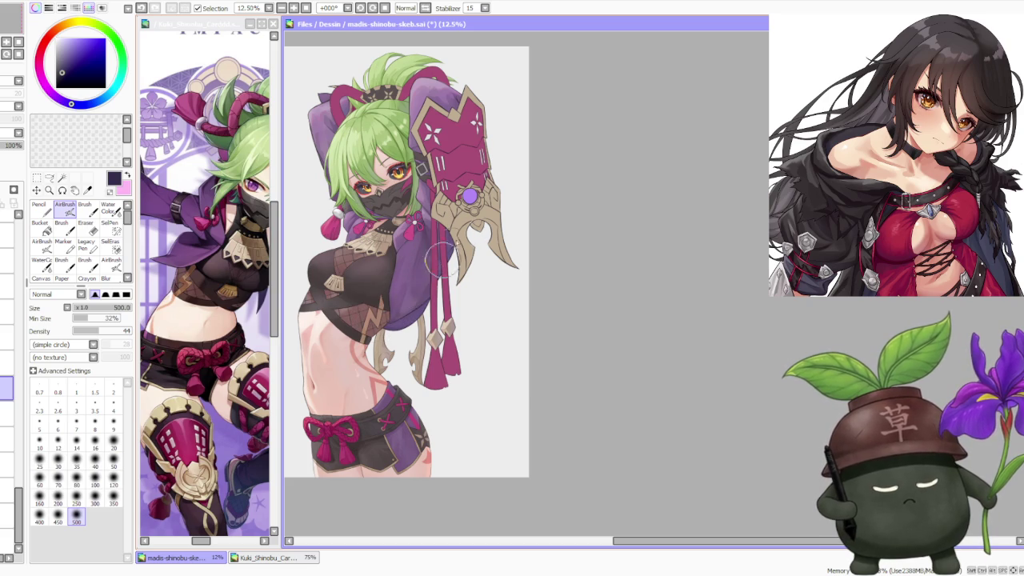
# - Switch to another window with Alt+Tab and adjust the canvas zoom
pyautogui.scroll(-2, 455, 240)
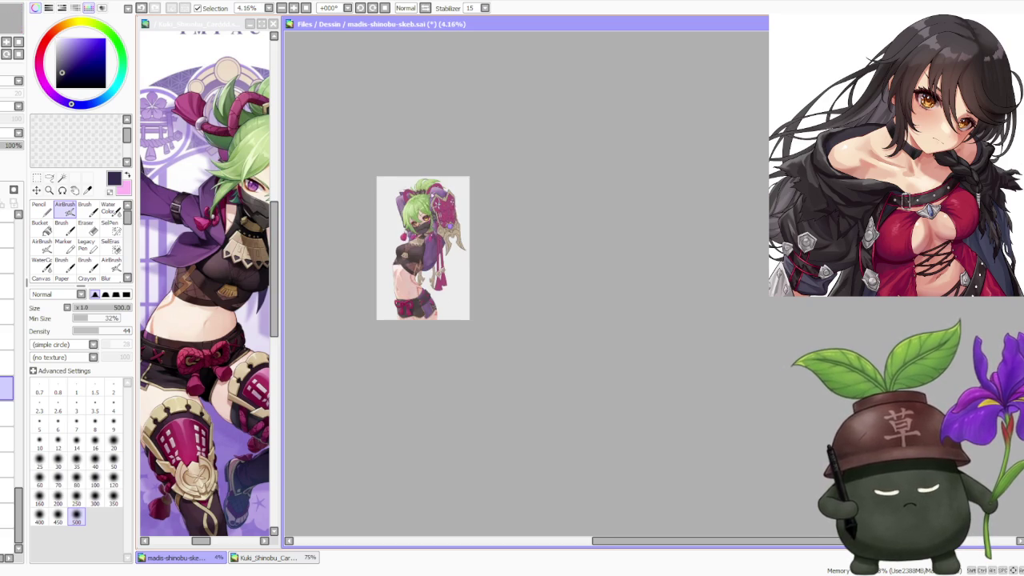
pyautogui.scroll(1, 388, 140)
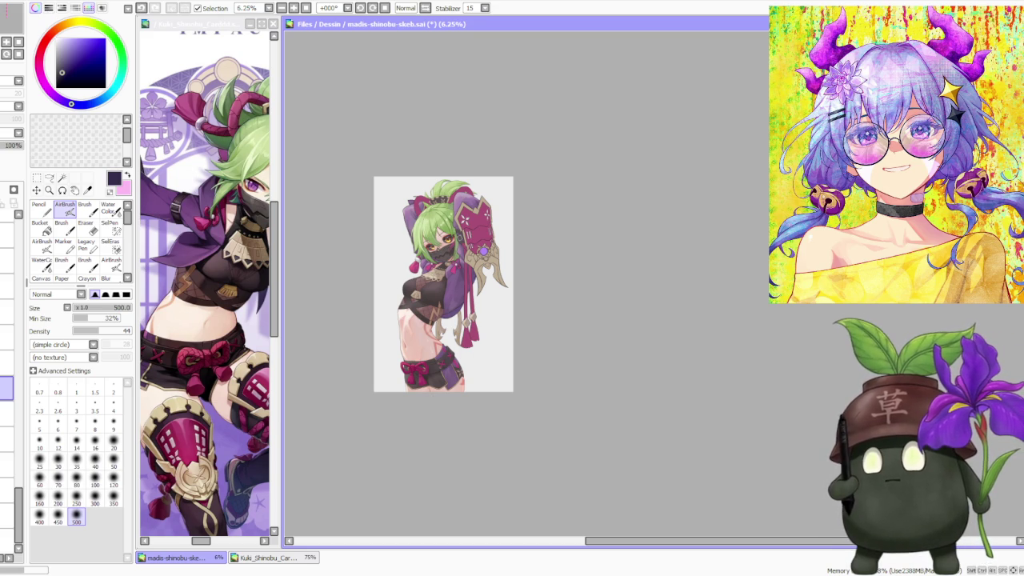
pyautogui.hotkey('alt', 'Tab')
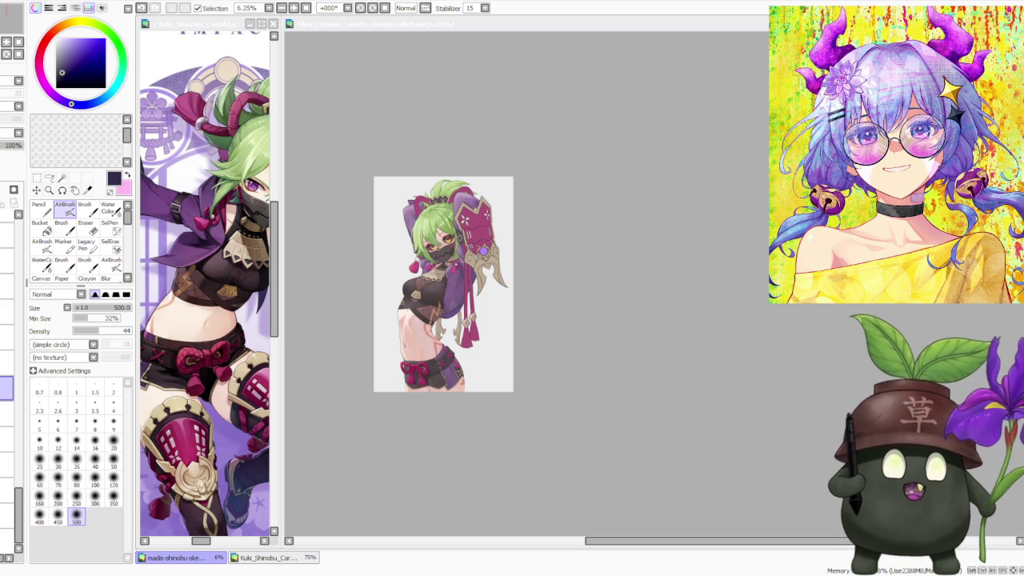
pyautogui.scroll(2, 448, 335)
pyautogui.scroll(2, 343, 256)
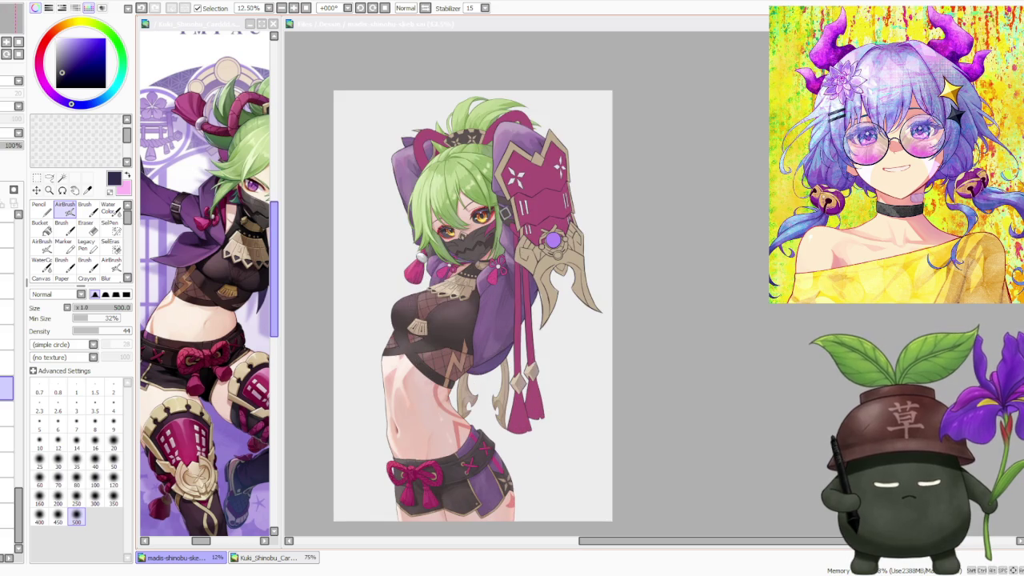